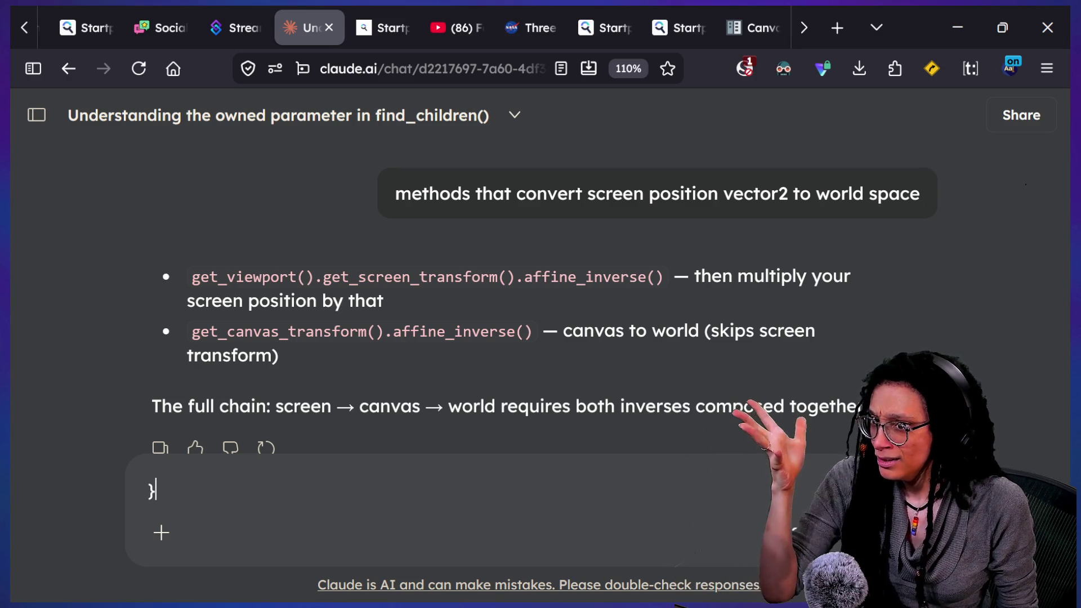
Step: Send Claude the question 'WHAT IS AFFINE INVERSE WHY IS IT CALLED THAT', fixing typos first
key("BackSpace")
type("WHA")
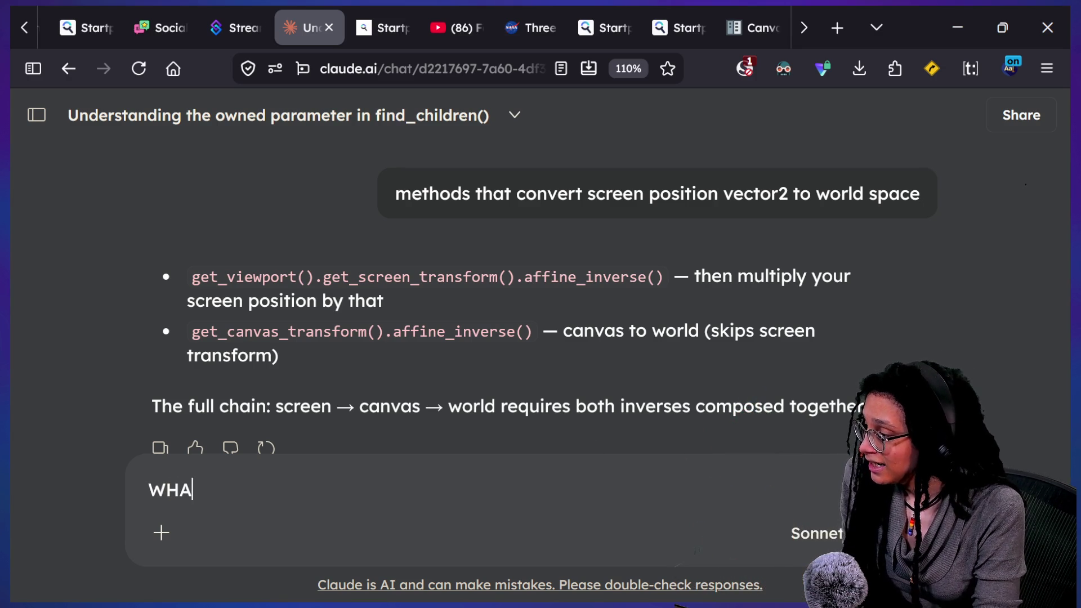
type("T IS AFFINE INVERSE HY")
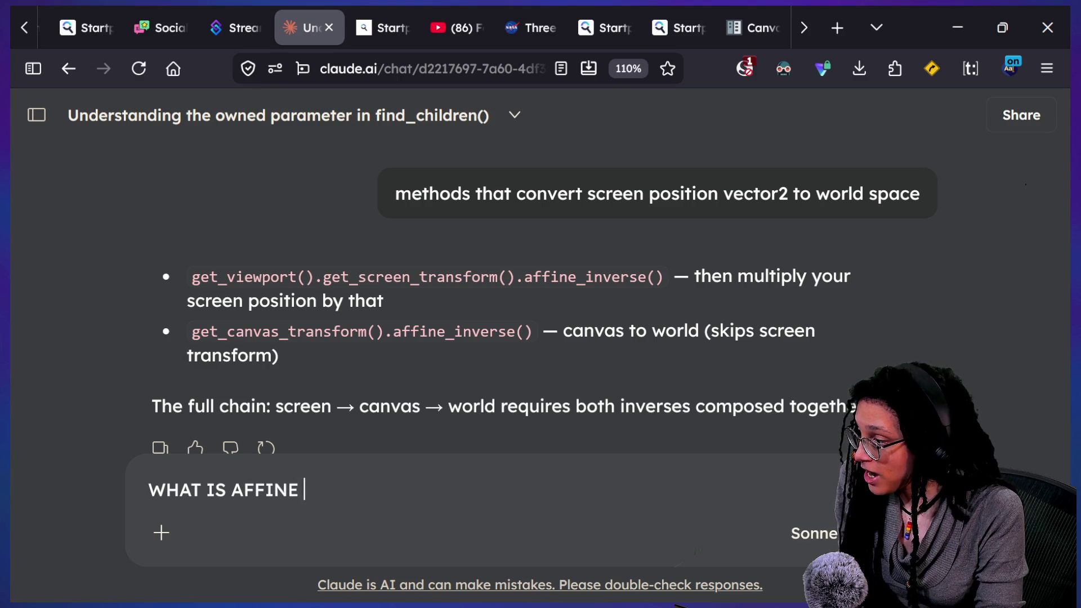
key("BackSpace")
key("BackSpace")
key("BackSpace")
type("WH")
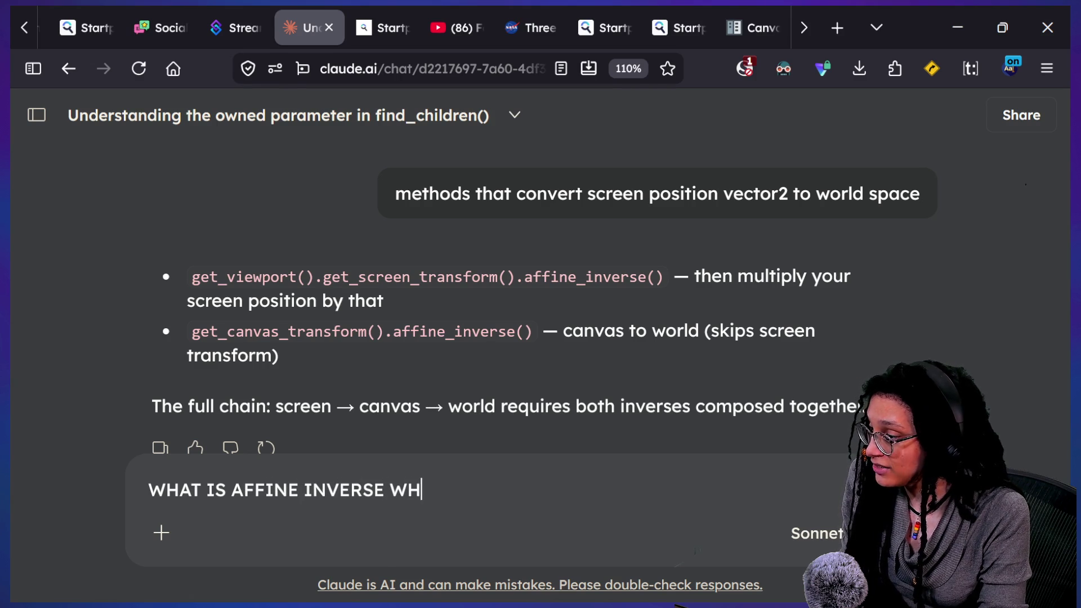
type("Y IS IT CALLED GTHAT")
key("BackSpace")
key("BackSpace")
key("BackSpace")
type("THAT")
key("Return")
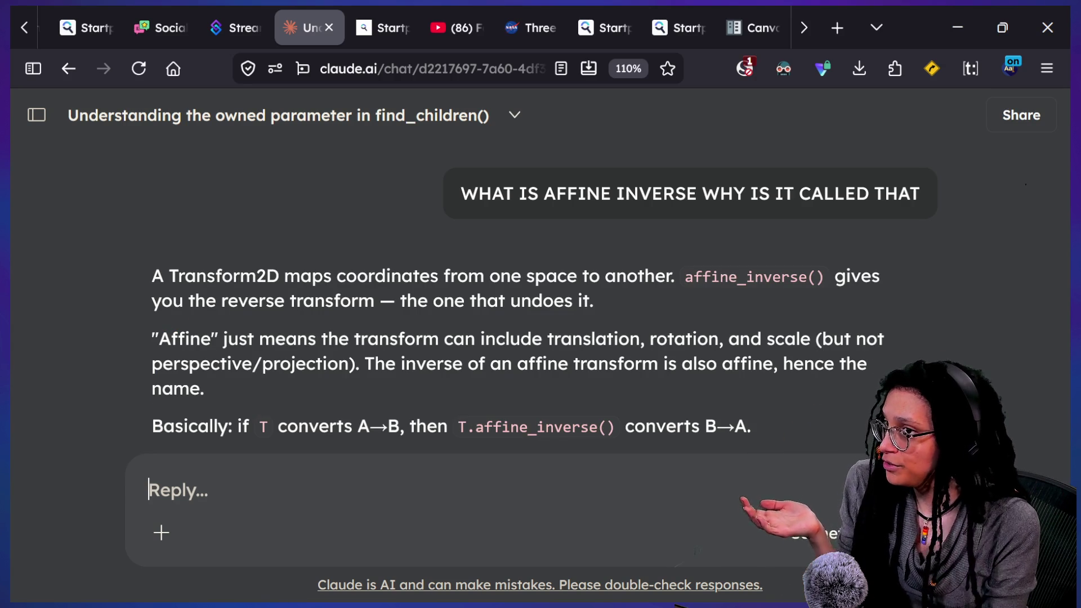
Step: Zoom in and read the affine_inverse() explanation, then start a new blank browser tab
key("ctrl+plus")
key("ctrl+plus")
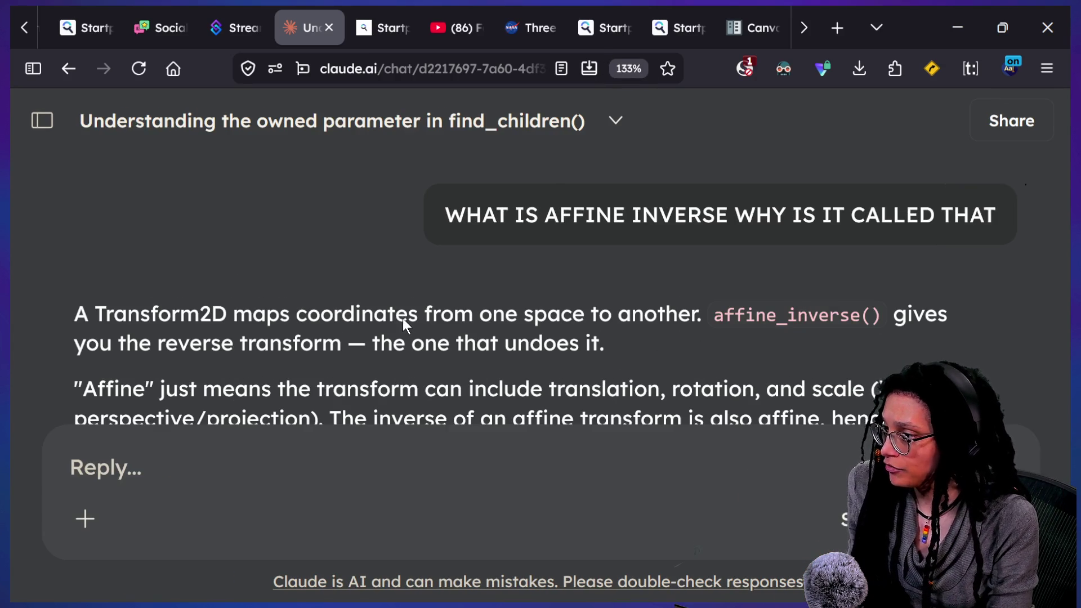
scroll(403, 319, "down", 2)
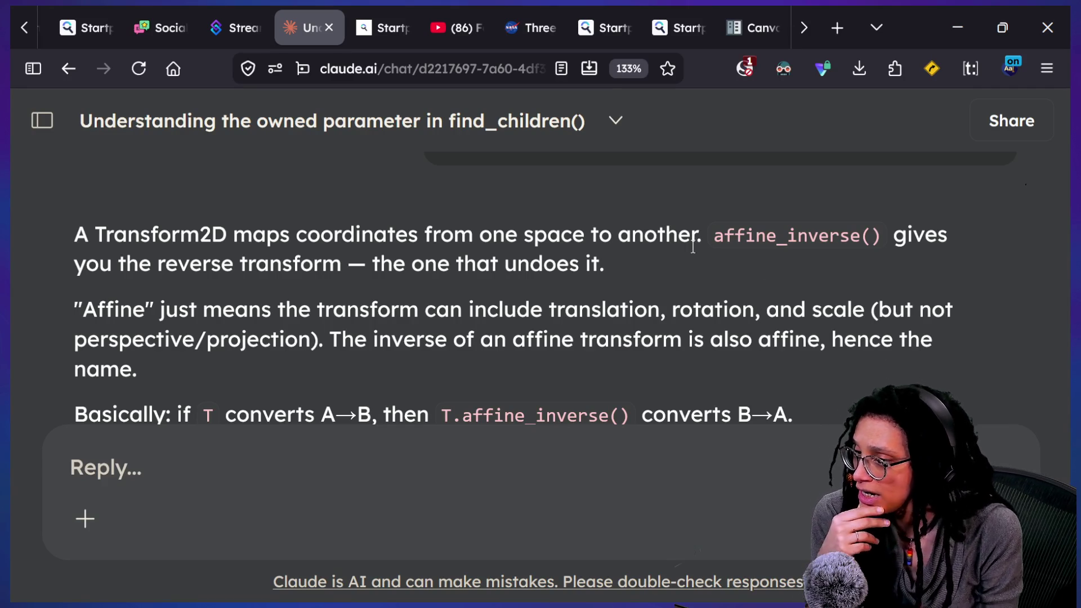
left_click_drag(127, 263, 539, 314)
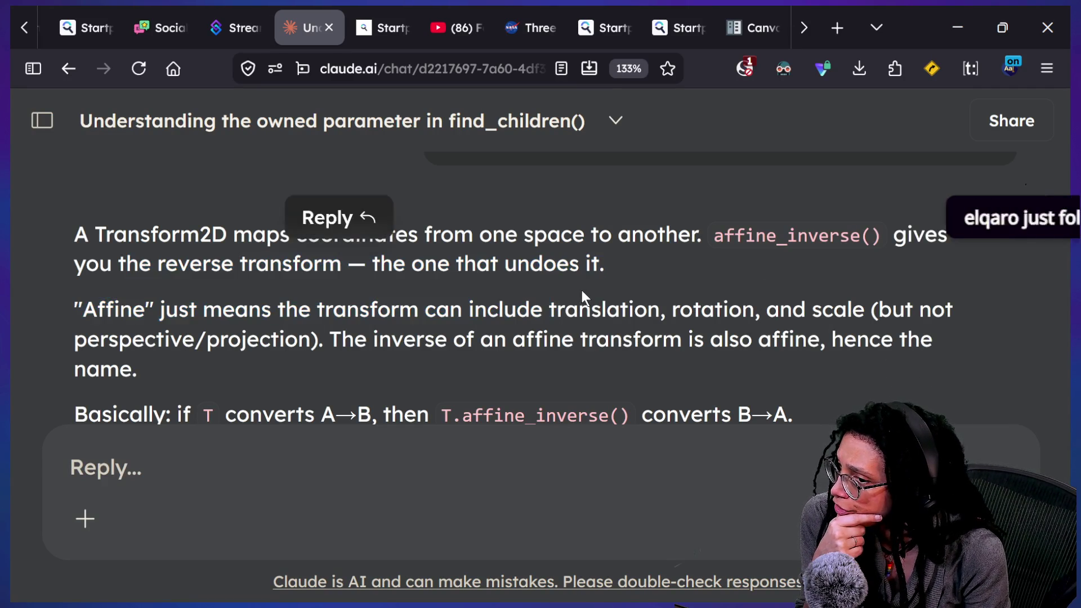
left_click(383, 264)
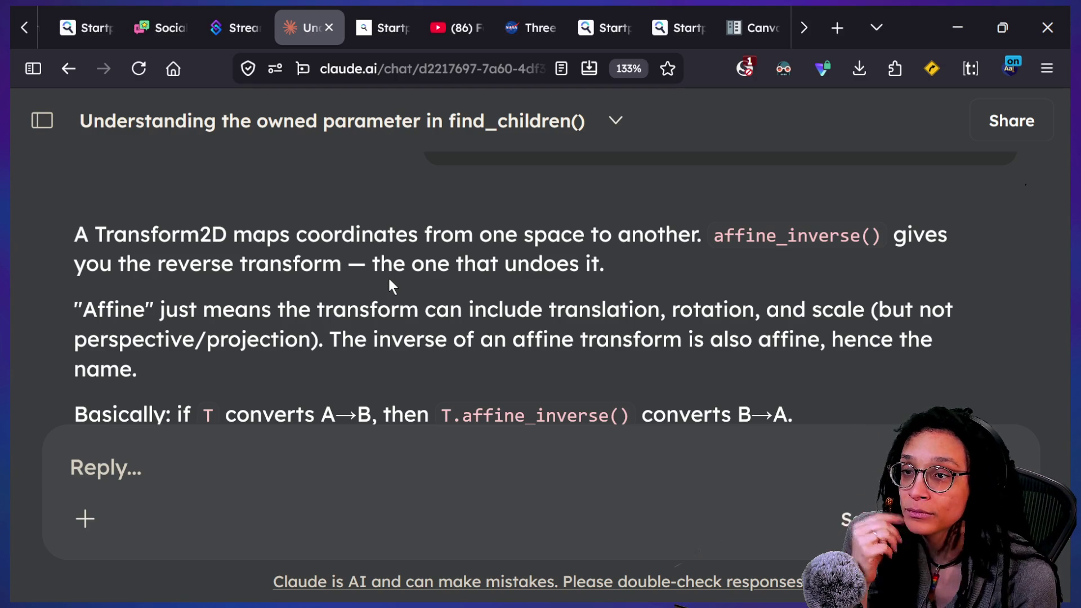
left_click(844, 32)
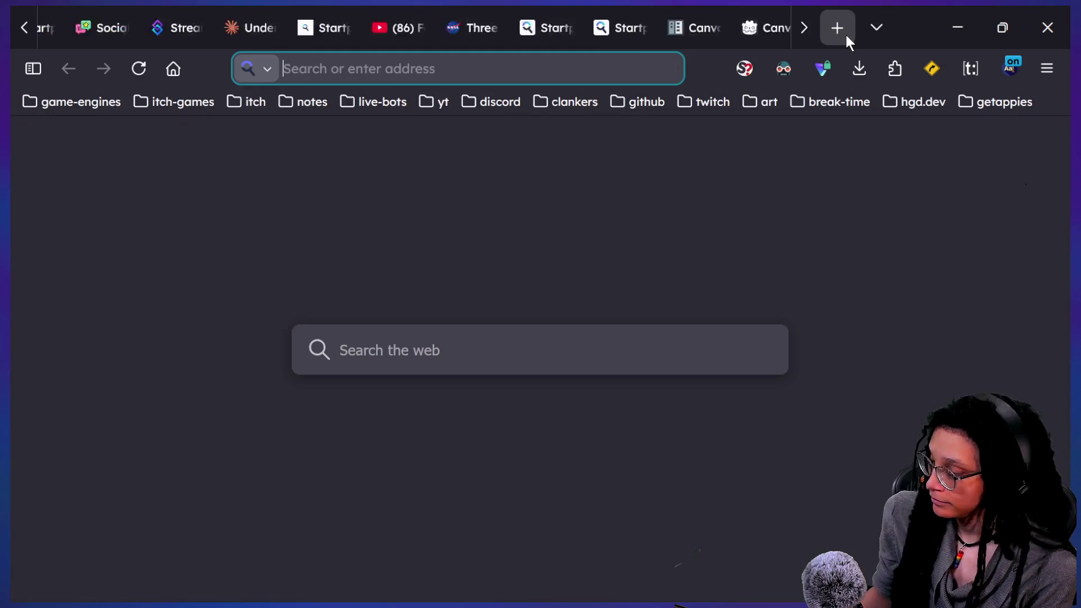
Step: Search Startpage for 'definition affine' and highlight the adjective definition of affine
type("definition affine")
key("Return")
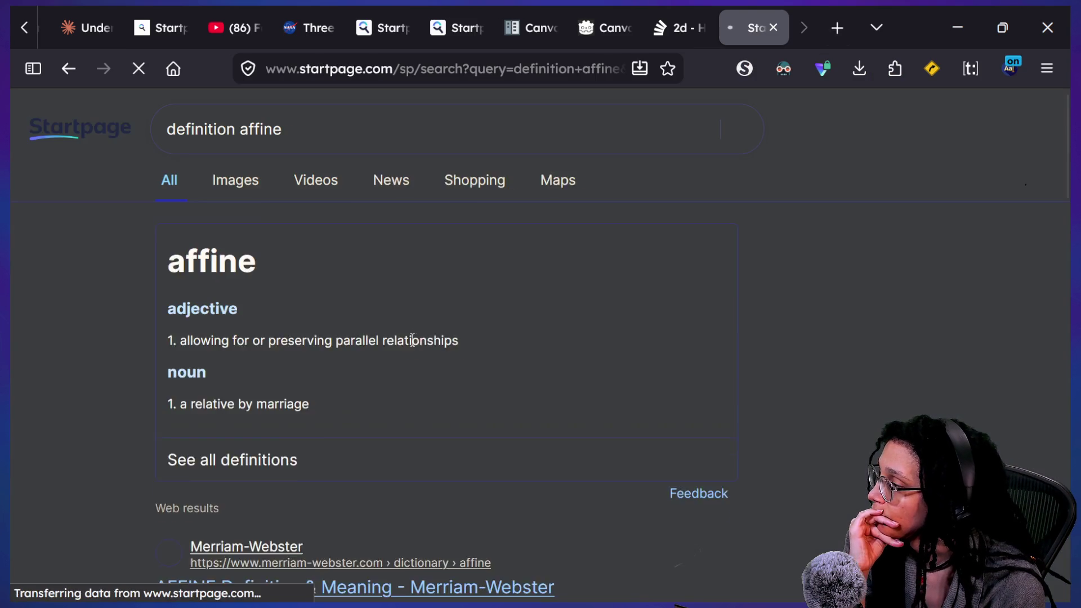
scroll(300, 356, "down", 3)
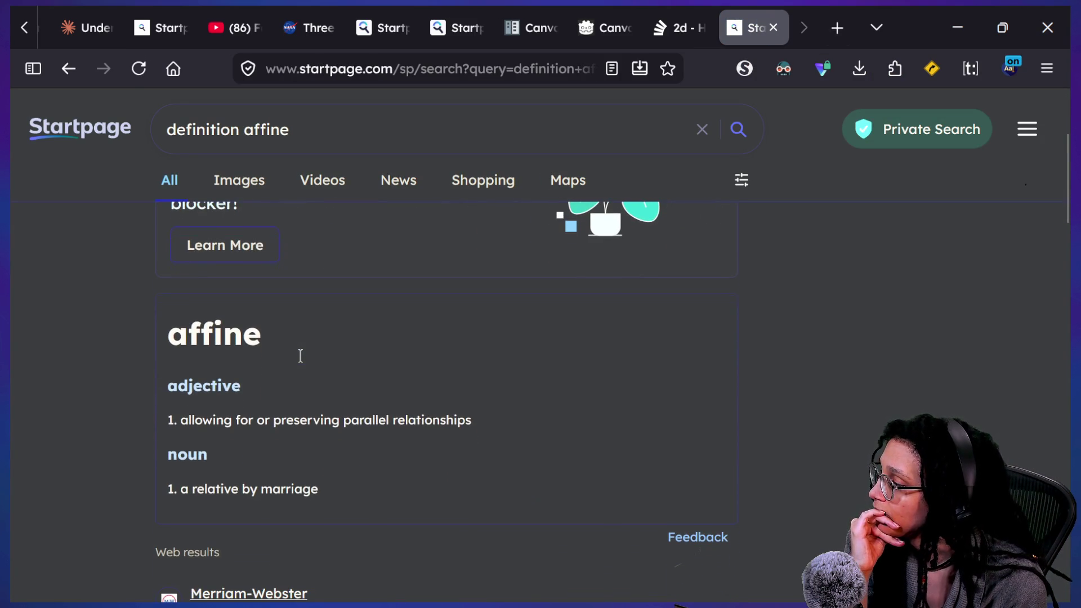
key("ctrl+plus")
key("ctrl+plus")
key("ctrl+plus")
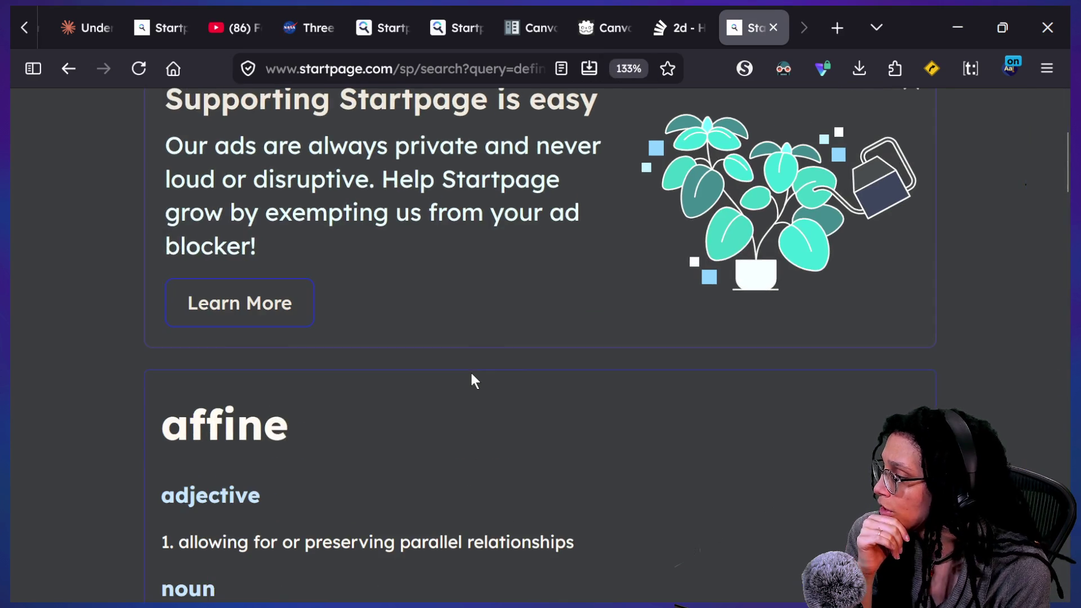
scroll(471, 370, "down", 2)
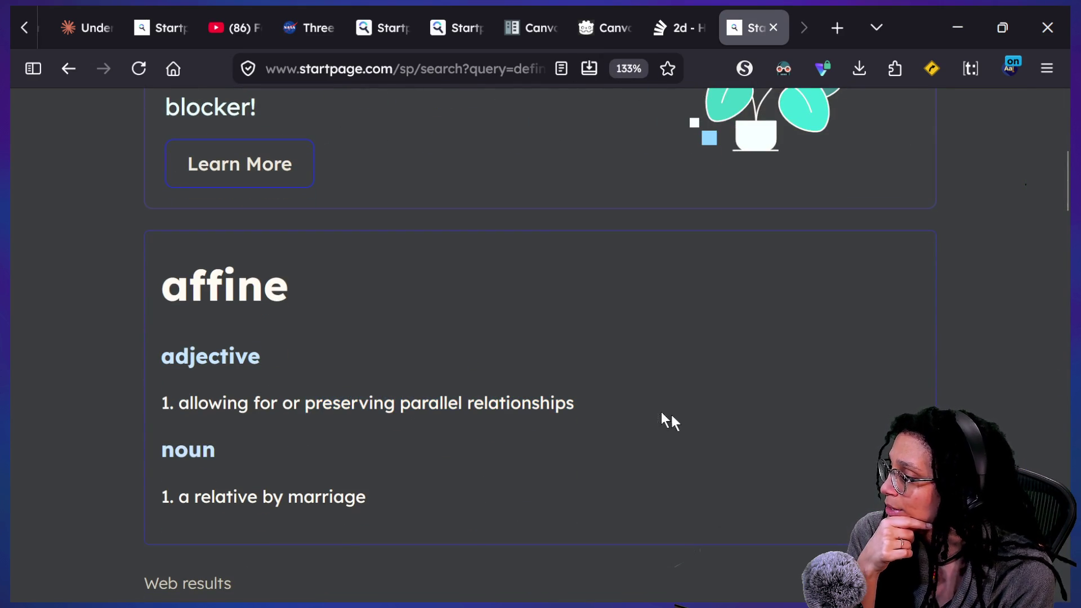
left_click_drag(673, 422, 177, 427)
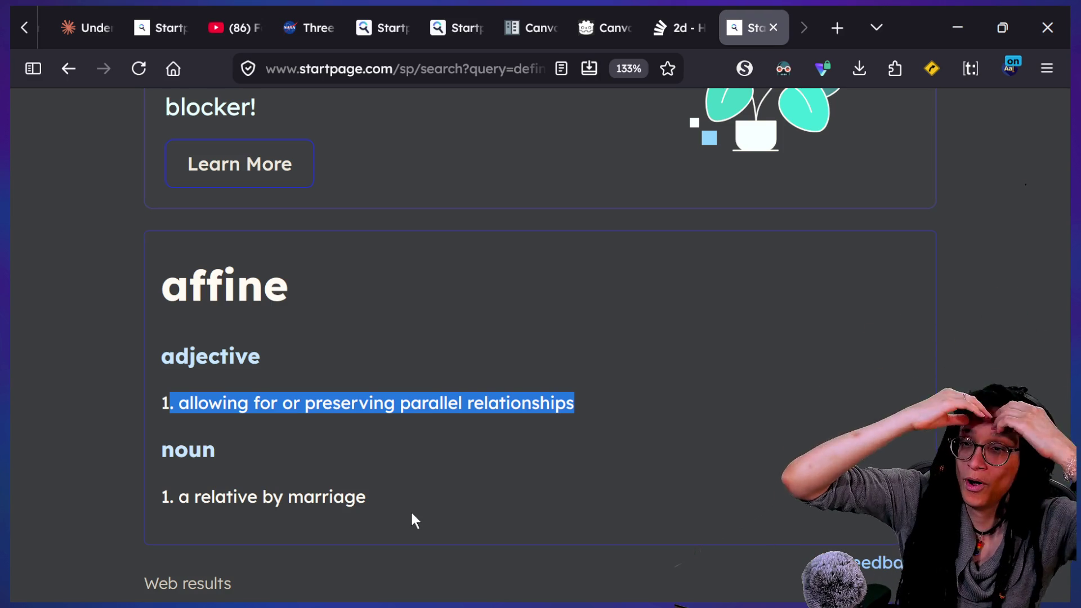
Step: Scroll the results and open the 'Affine - Wikipedia' article
scroll(411, 513, "down", 2)
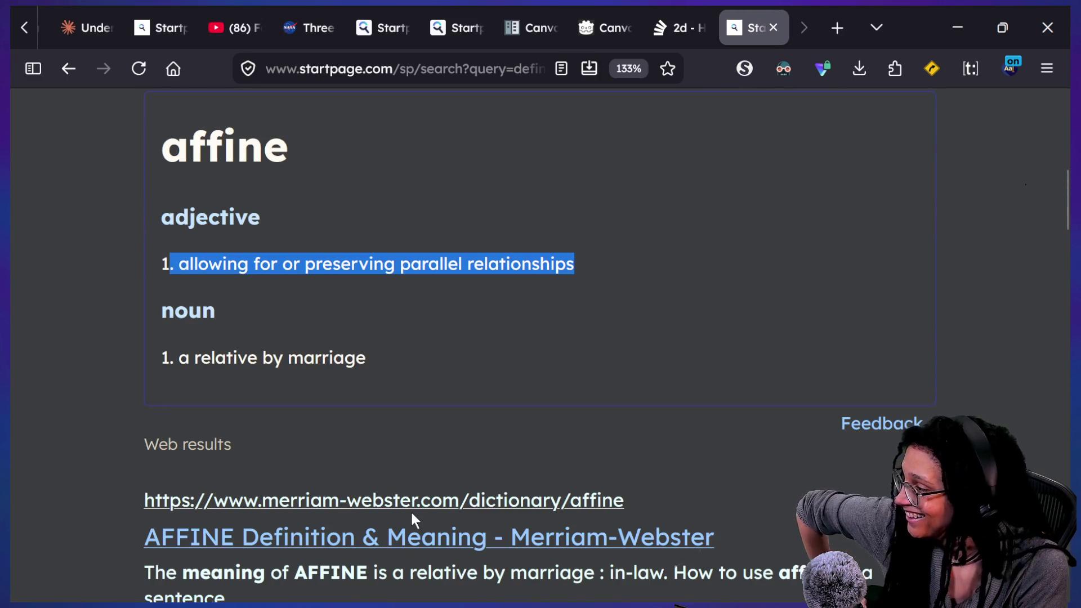
scroll(412, 513, "down", 3)
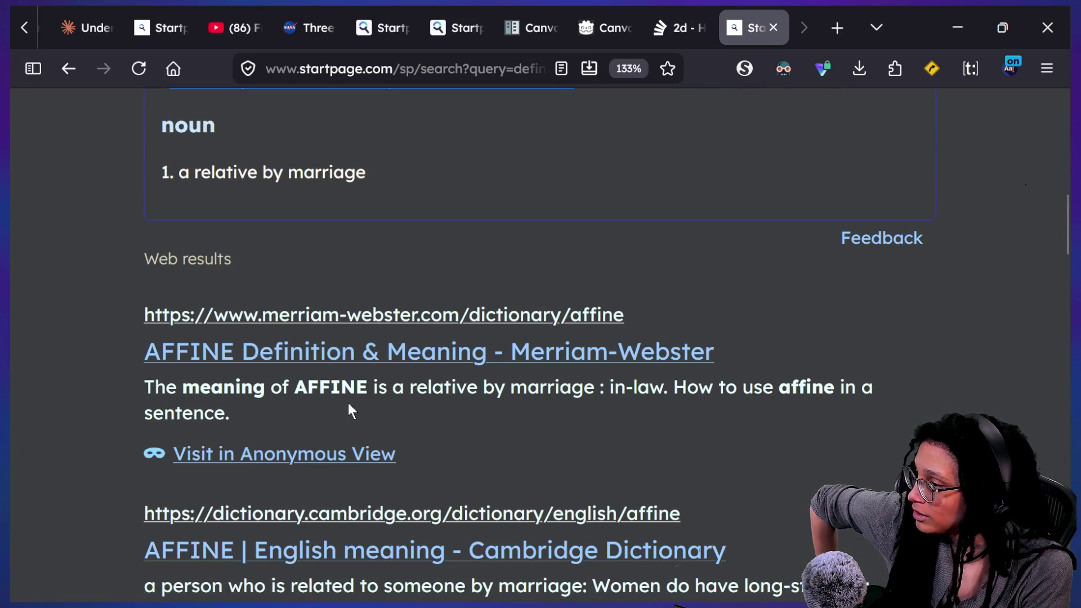
scroll(348, 403, "down", 3)
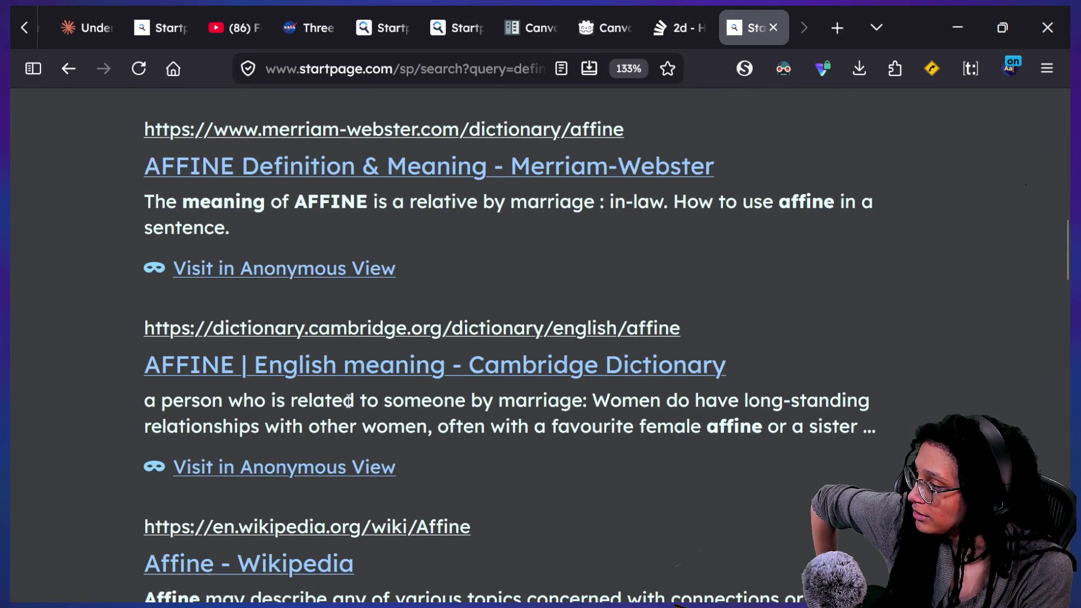
scroll(349, 401, "down", 2)
left_click(141, 423)
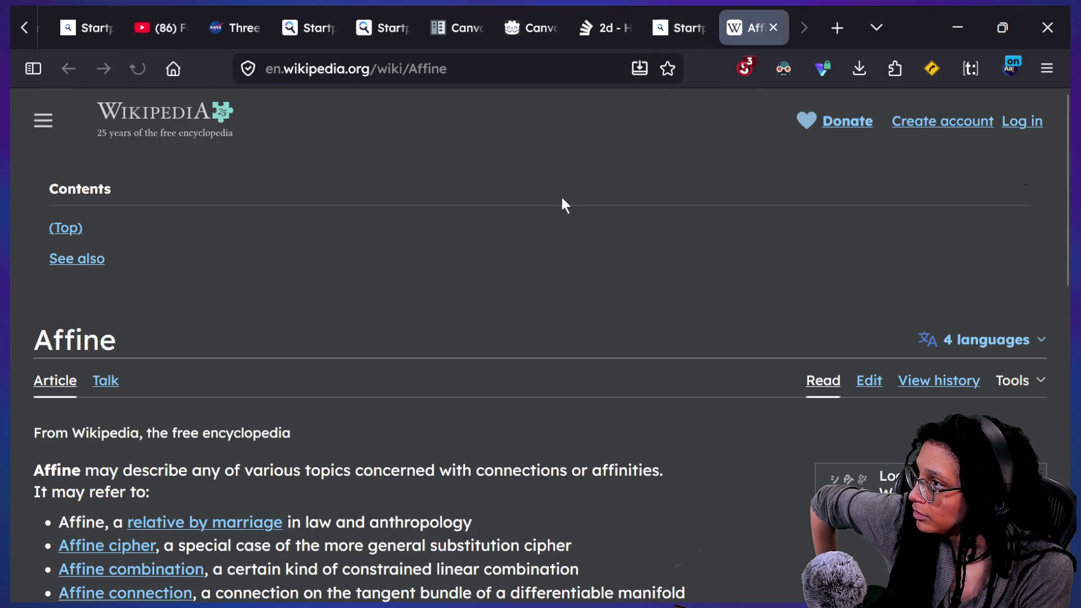
Step: Open 'Affine -- from Wolfram MathWorld' from the results and highlight its affine-spaces definition
left_click(675, 27)
scroll(485, 361, "down", 3)
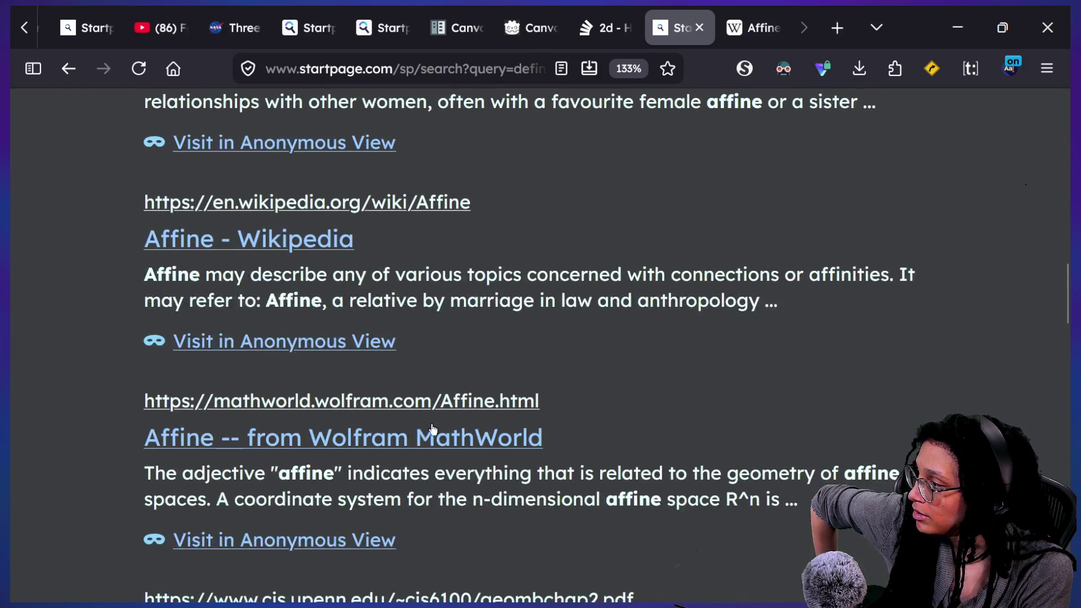
left_click(433, 433)
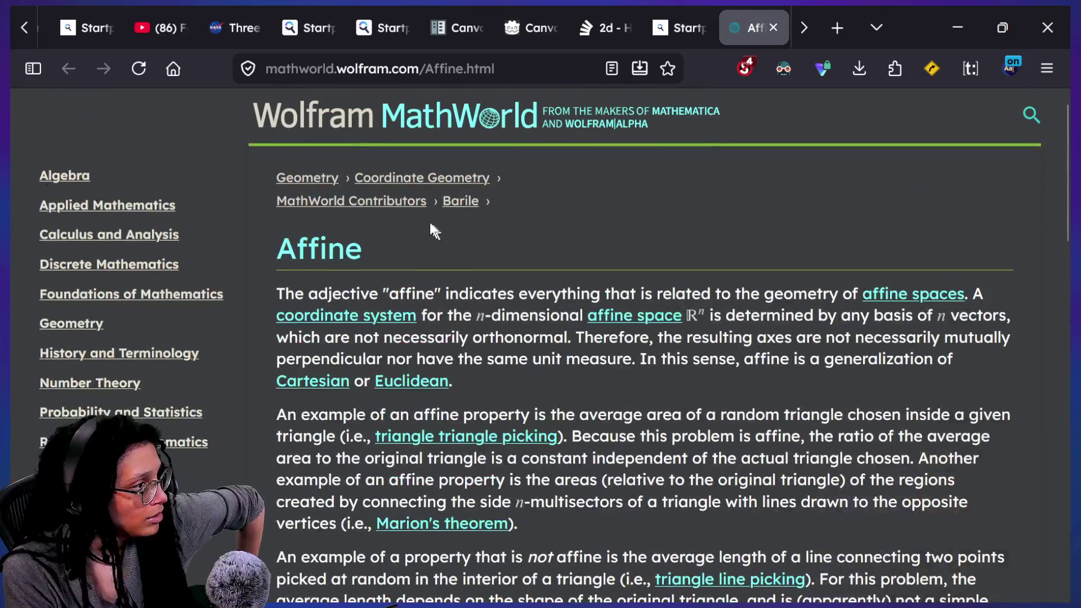
key("ctrl+plus")
key("ctrl+plus")
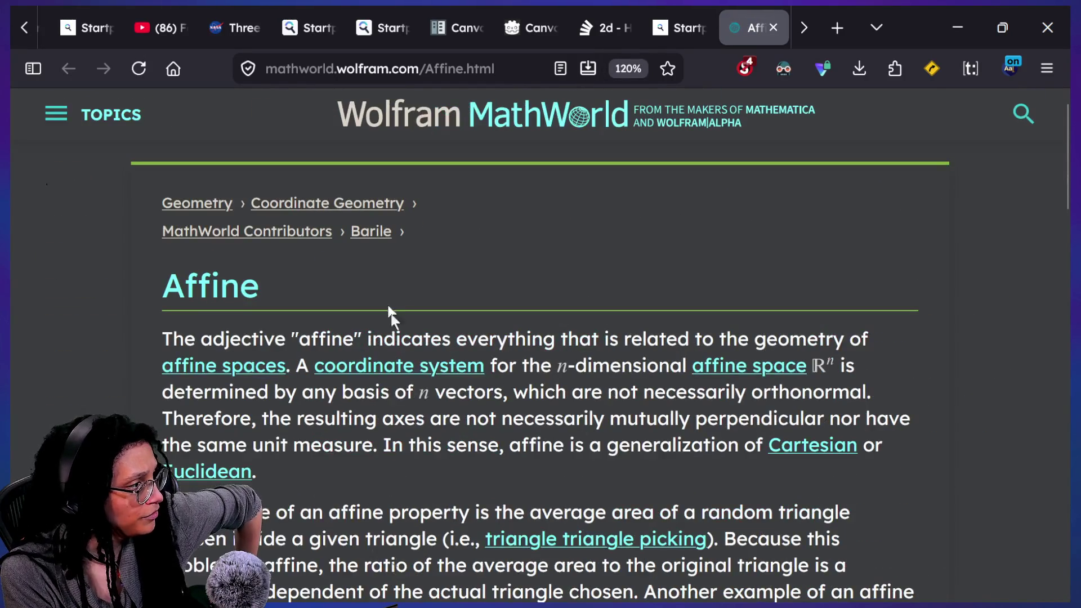
left_click_drag(429, 339, 647, 337)
left_click(645, 333)
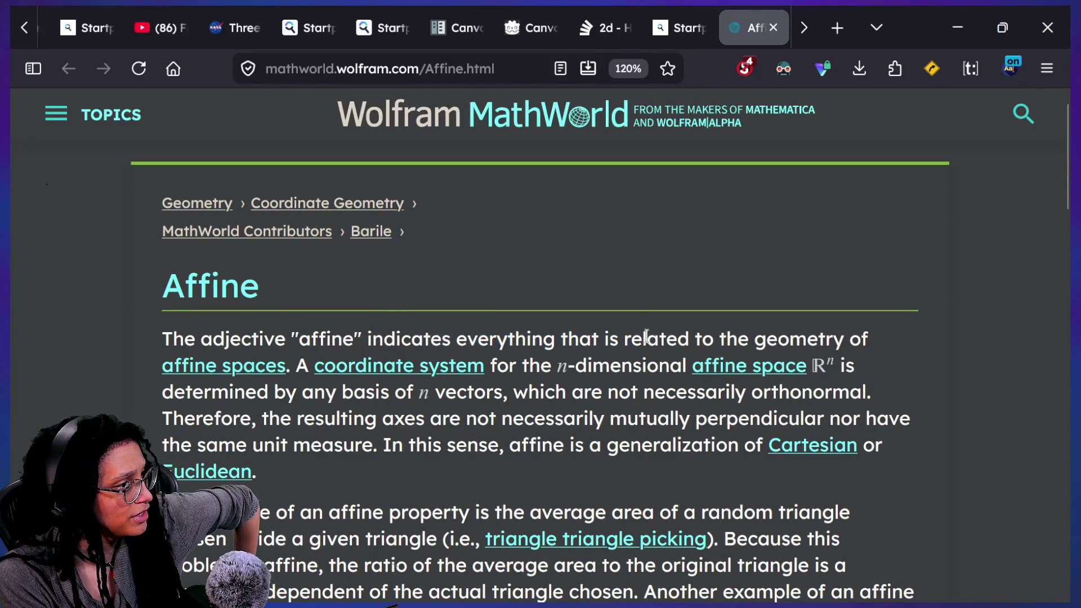
left_click_drag(579, 332, 708, 359)
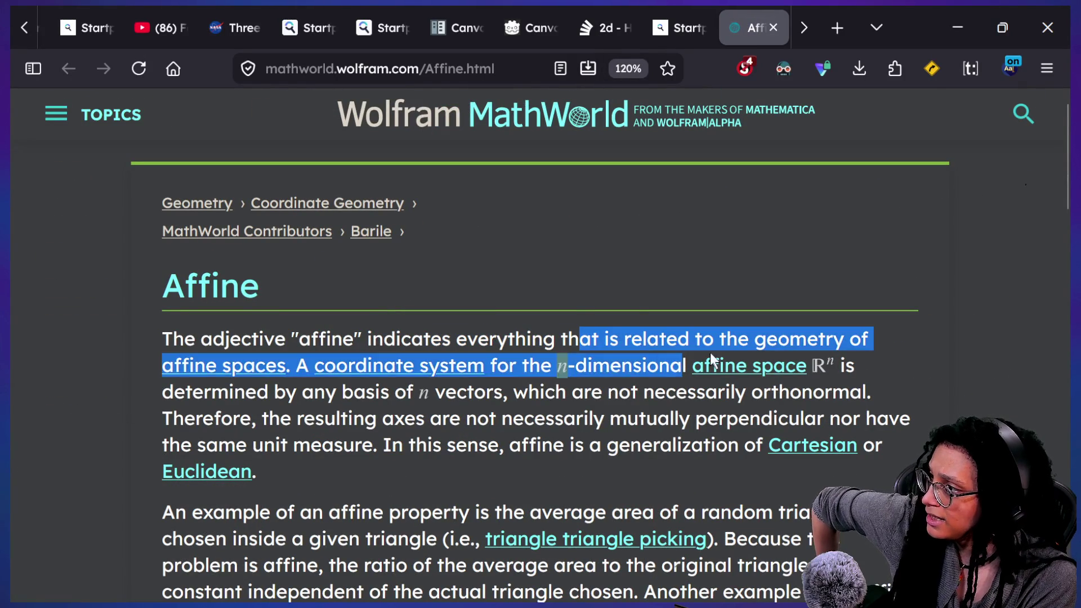
left_click(647, 332)
scroll(646, 332, "down", 2)
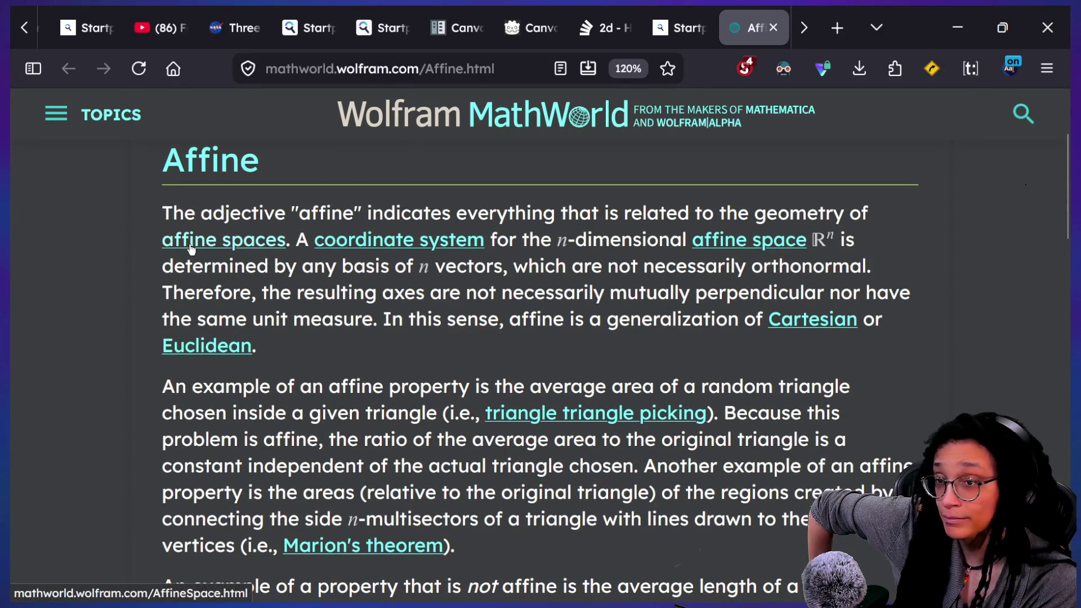
Step: Read the linked Affine Space article, then return to the Affine entry
left_click(192, 247)
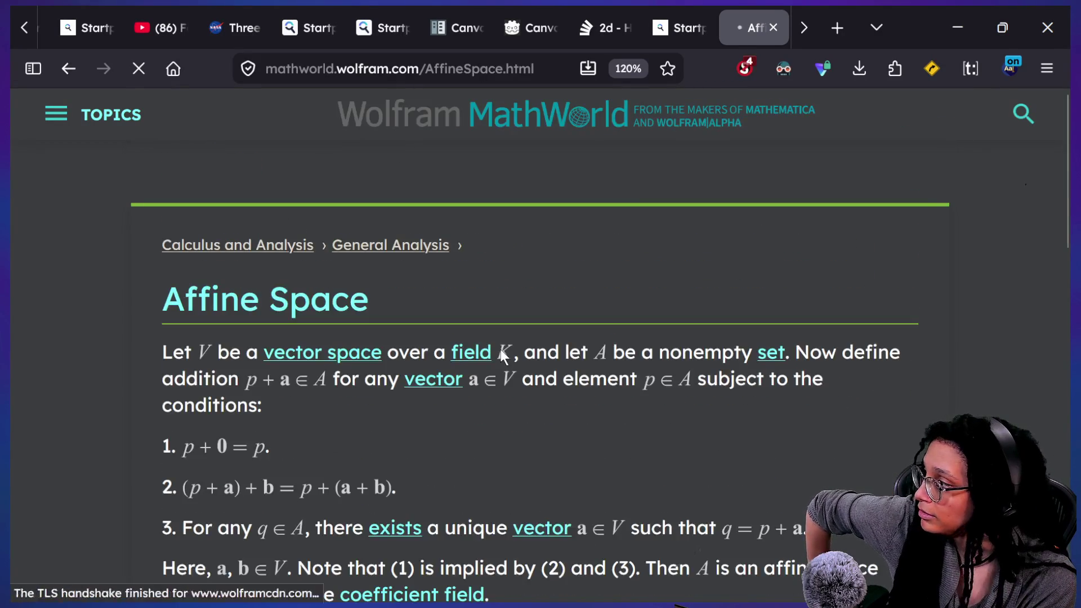
scroll(501, 351, "down", 2)
scroll(500, 356, "down", 4)
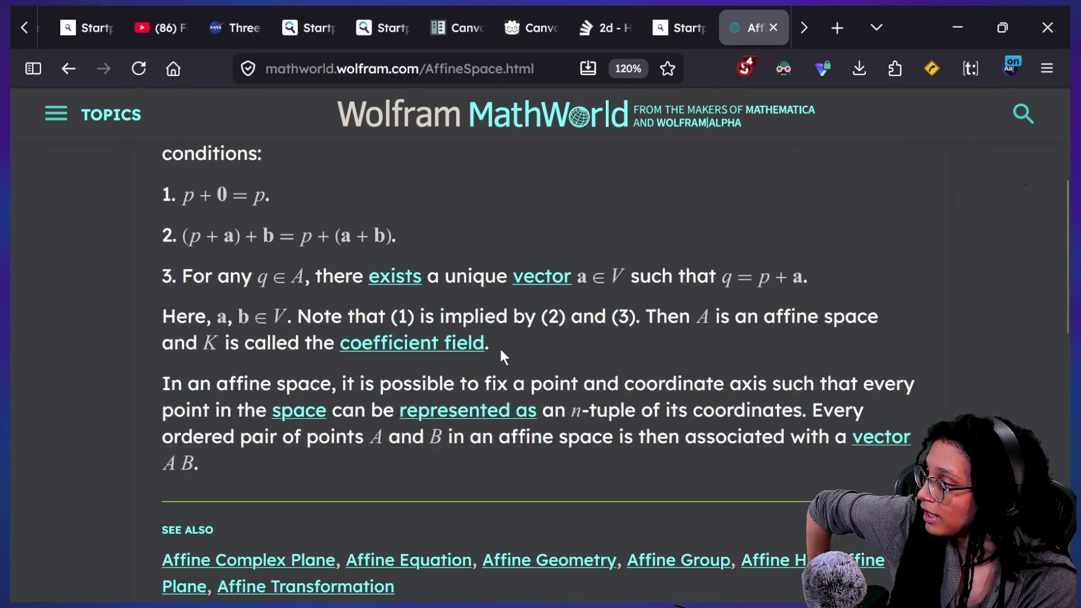
scroll(501, 356, "up", 3)
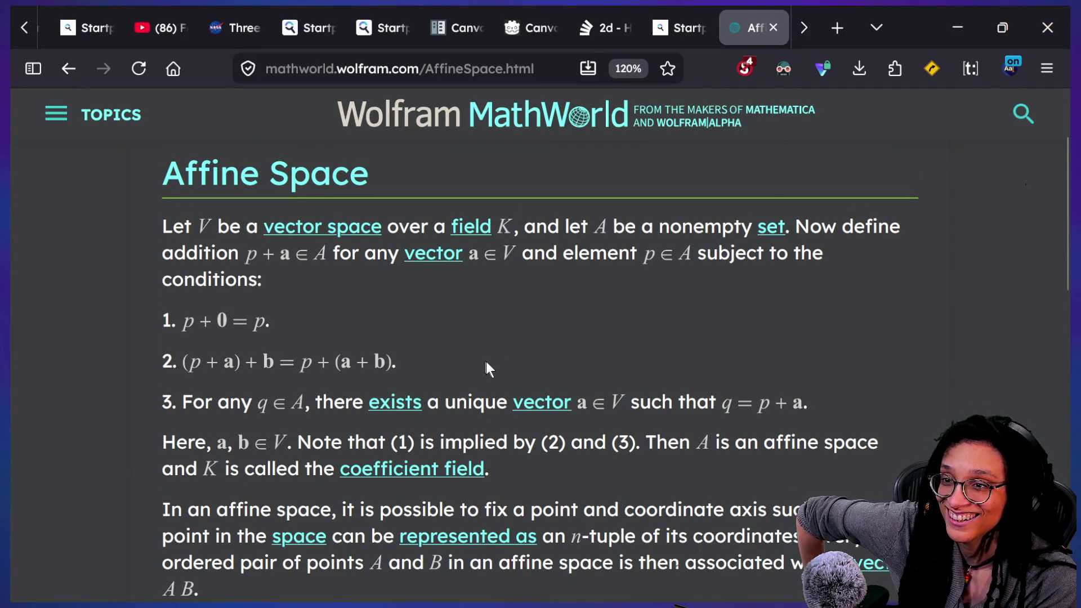
scroll(126, 324, "down", 2)
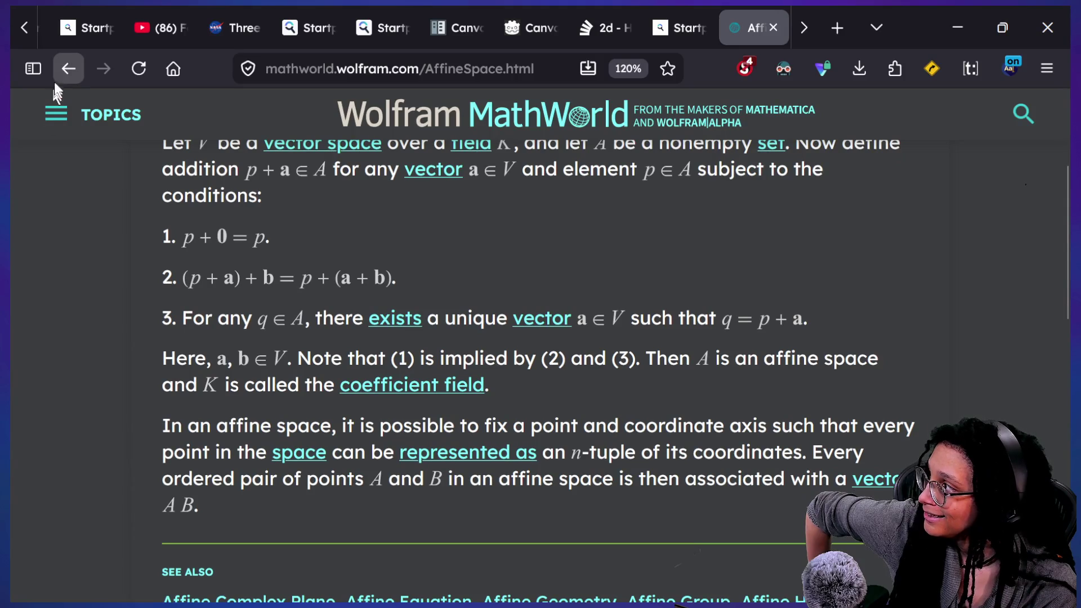
left_click(61, 67)
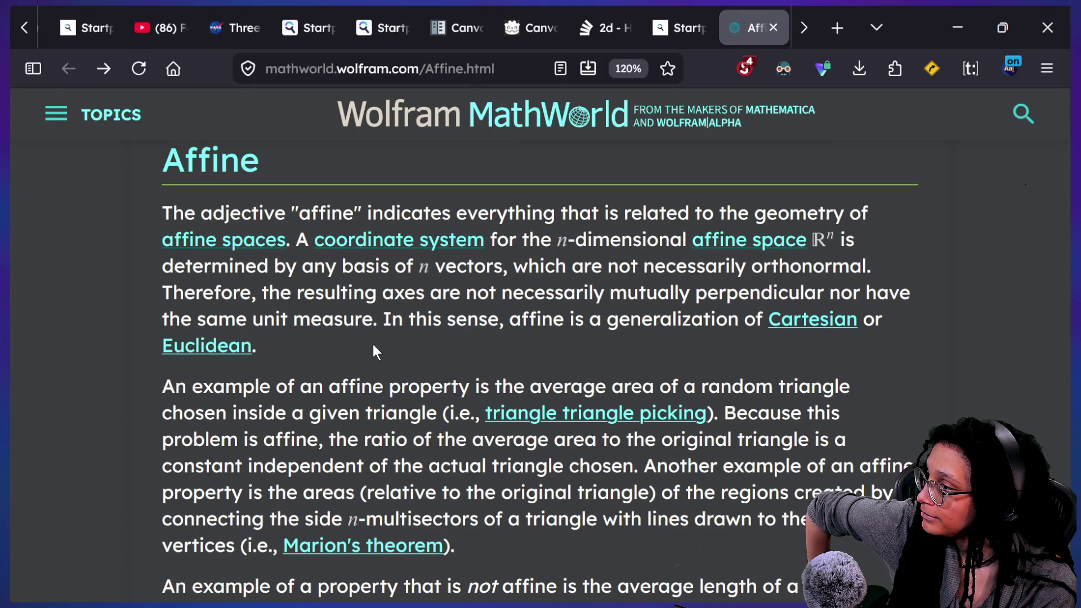
left_click_drag(269, 294, 679, 301)
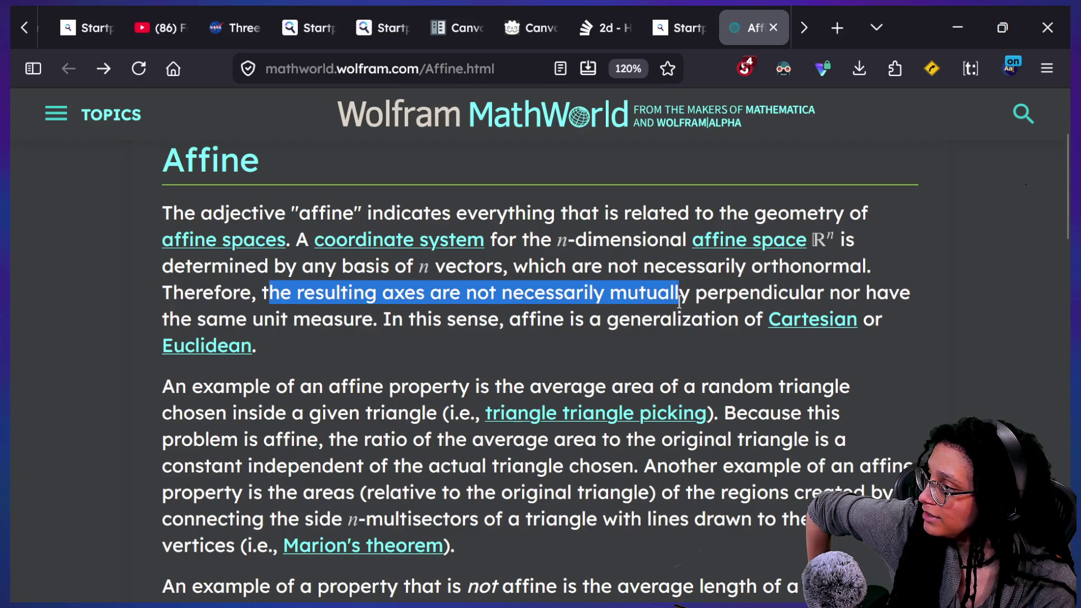
left_click(674, 297)
mouse_move(157, 320)
left_mouse_down()
mouse_move(442, 319)
mouse_move(261, 346)
left_mouse_up()
left_click(392, 319)
left_click_drag(391, 319, 883, 319)
double_click(691, 345)
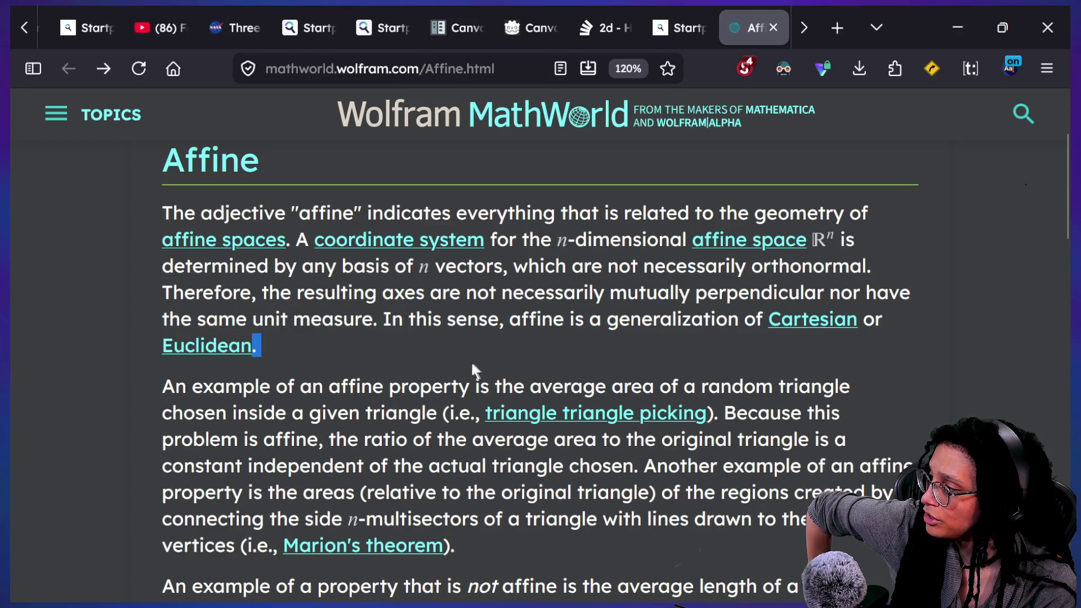
left_click(323, 340)
scroll(323, 339, "down", 3)
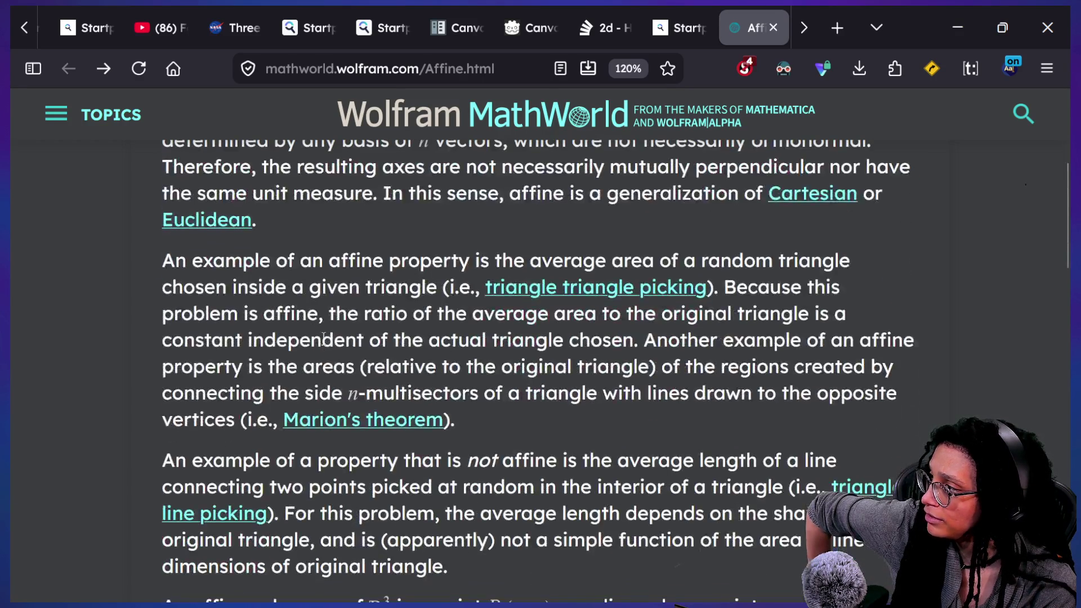
left_click_drag(275, 287, 450, 287)
left_click(471, 279)
left_click_drag(340, 262, 533, 261)
left_click(611, 235)
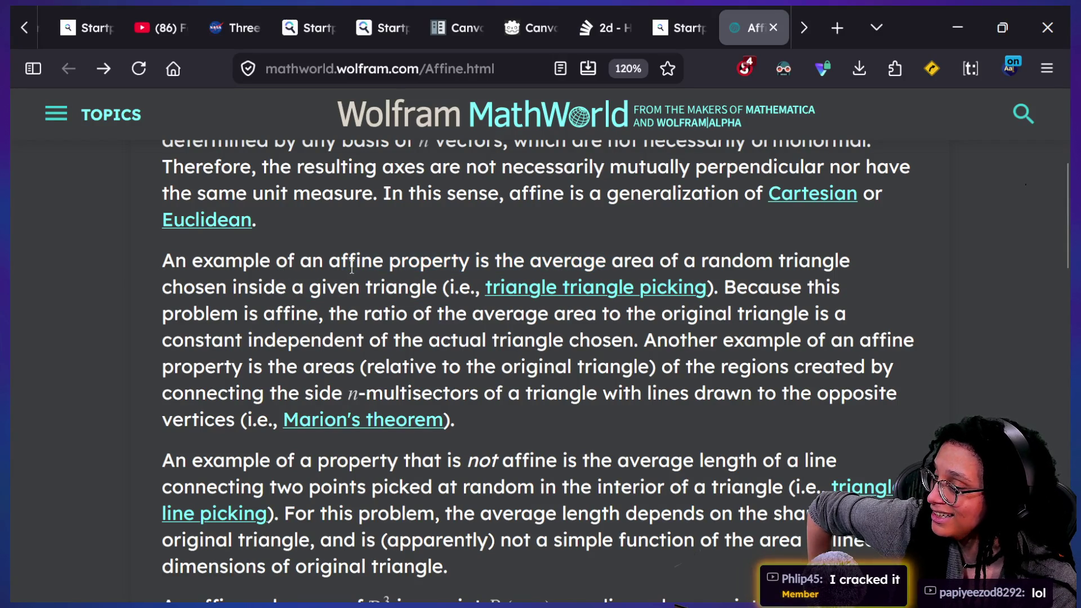
mouse_move(432, 261)
left_mouse_down()
mouse_move(611, 260)
mouse_move(876, 287)
left_mouse_up()
left_click(603, 259)
left_click(628, 259)
left_click_drag(205, 288, 408, 287)
left_click(296, 284)
double_click(401, 287)
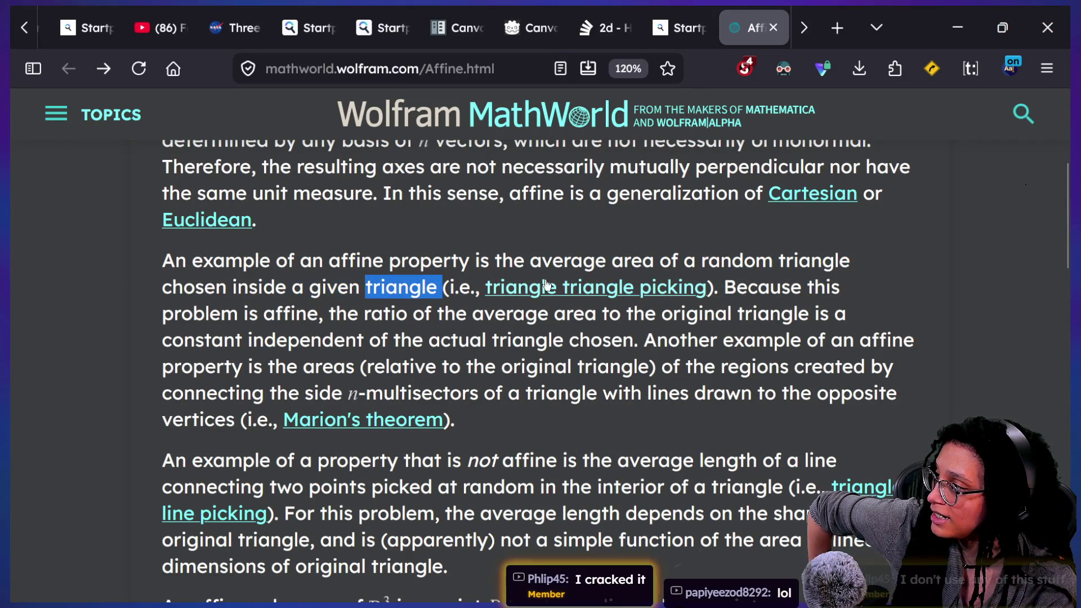
left_click(777, 279)
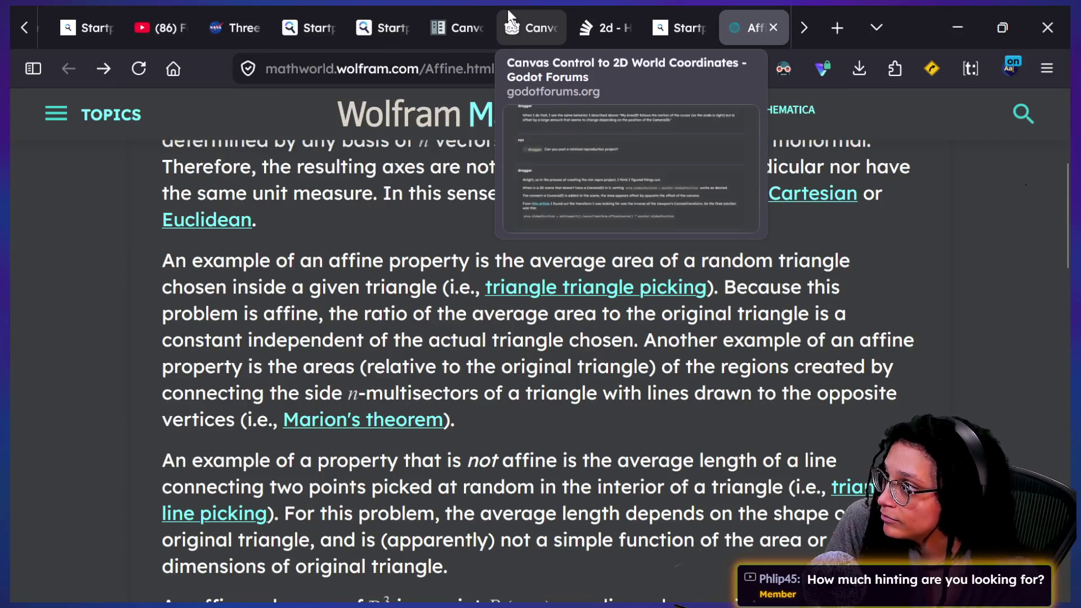
scroll(507, 9, "down", 1)
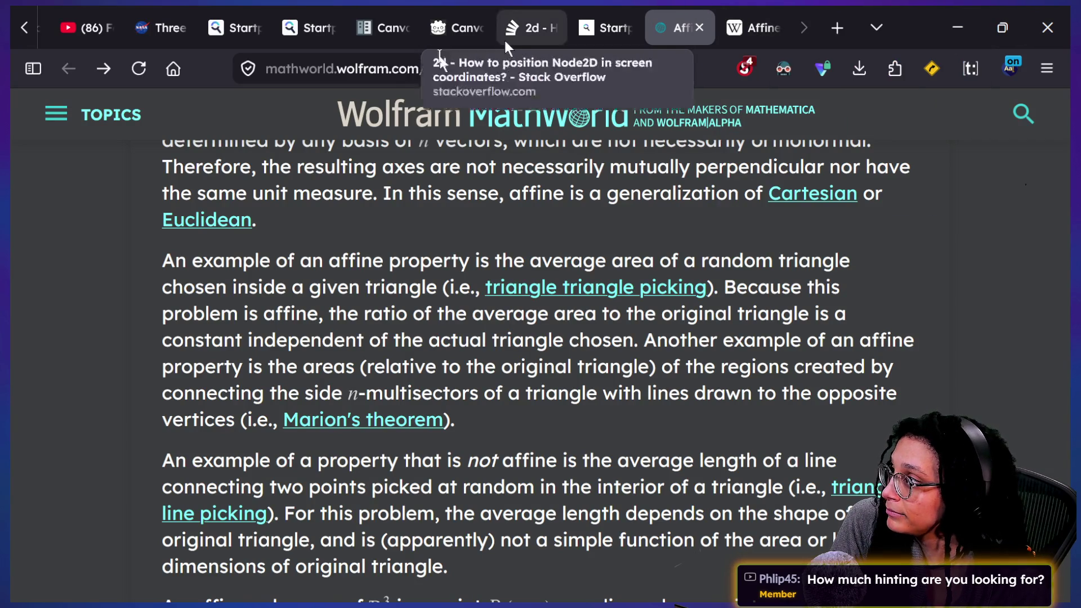
scroll(429, 15, "up", 3)
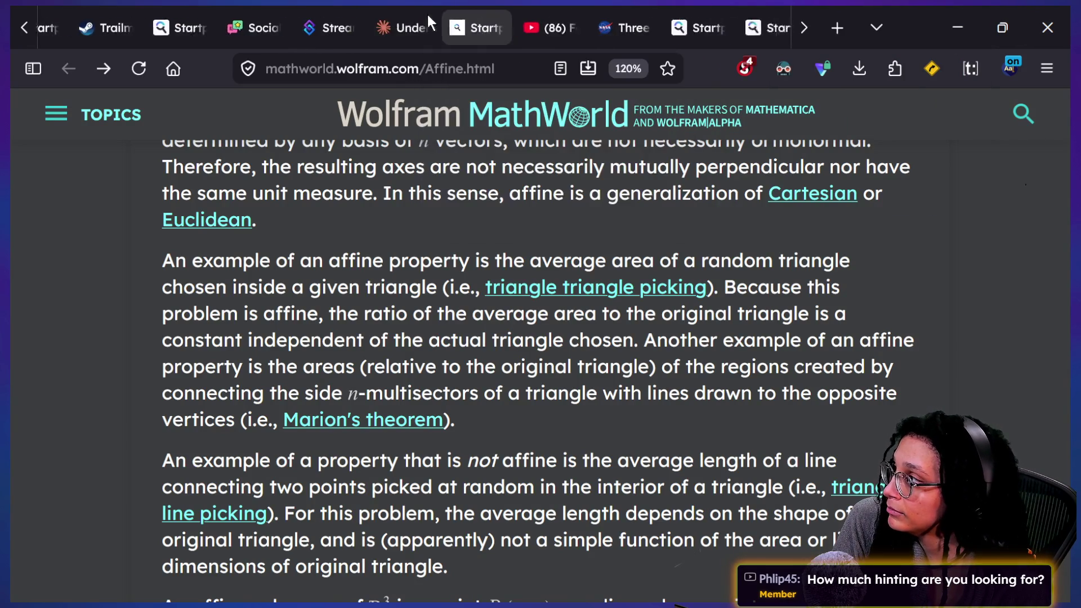
left_click(444, 11)
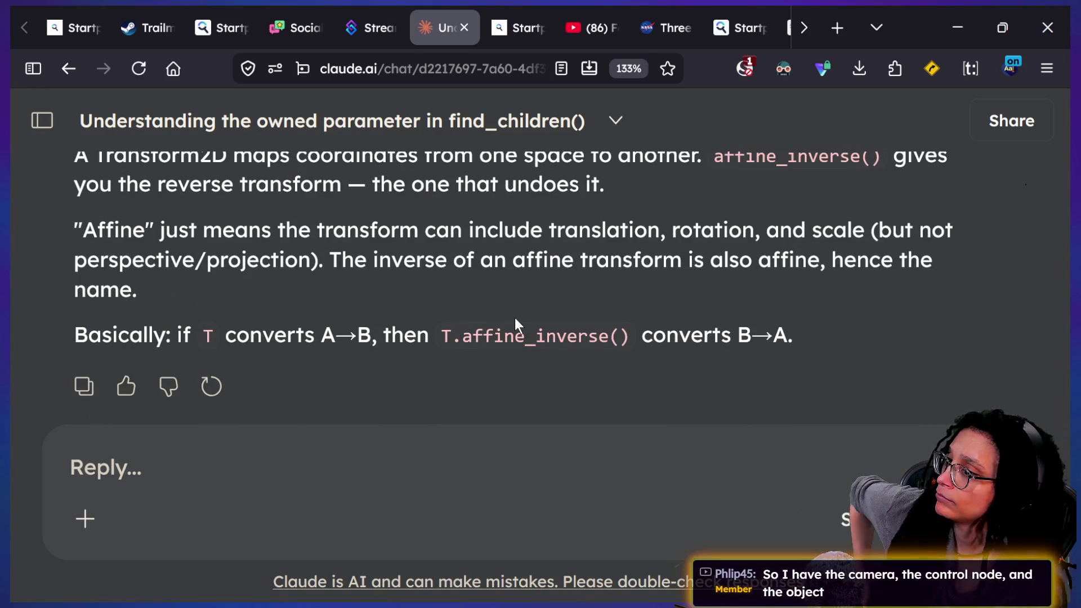
Step: Highlight the inverse affine transform sentence, then type 'difference between get_vieweport() and get_viewport_rect()' in the reply
mouse_move(354, 250)
left_mouse_down()
mouse_move(413, 303)
mouse_move(412, 290)
left_mouse_up()
left_click(412, 291)
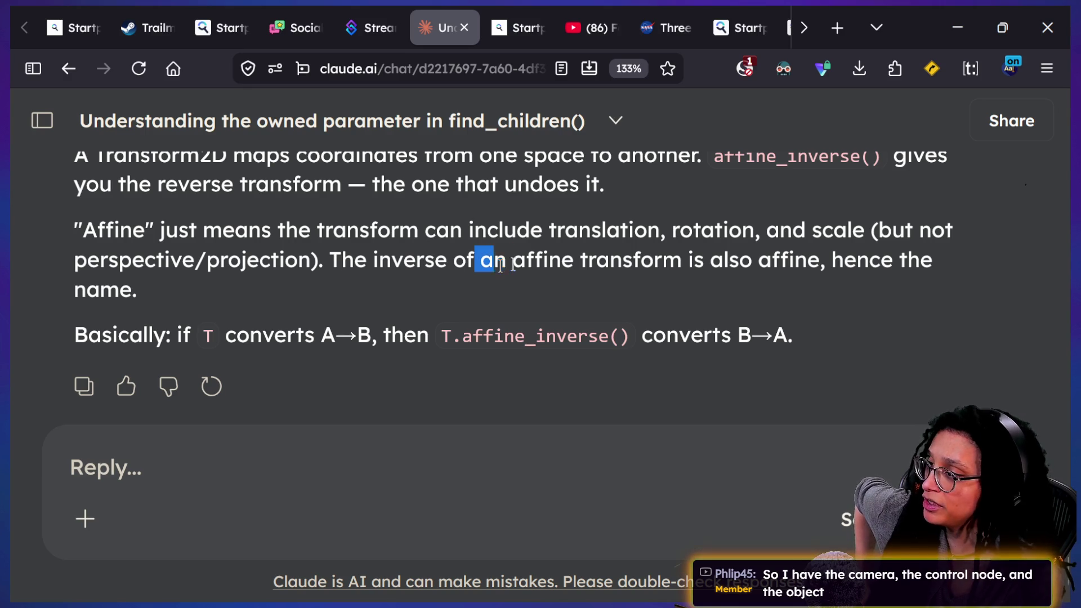
left_click_drag(843, 260, 331, 252)
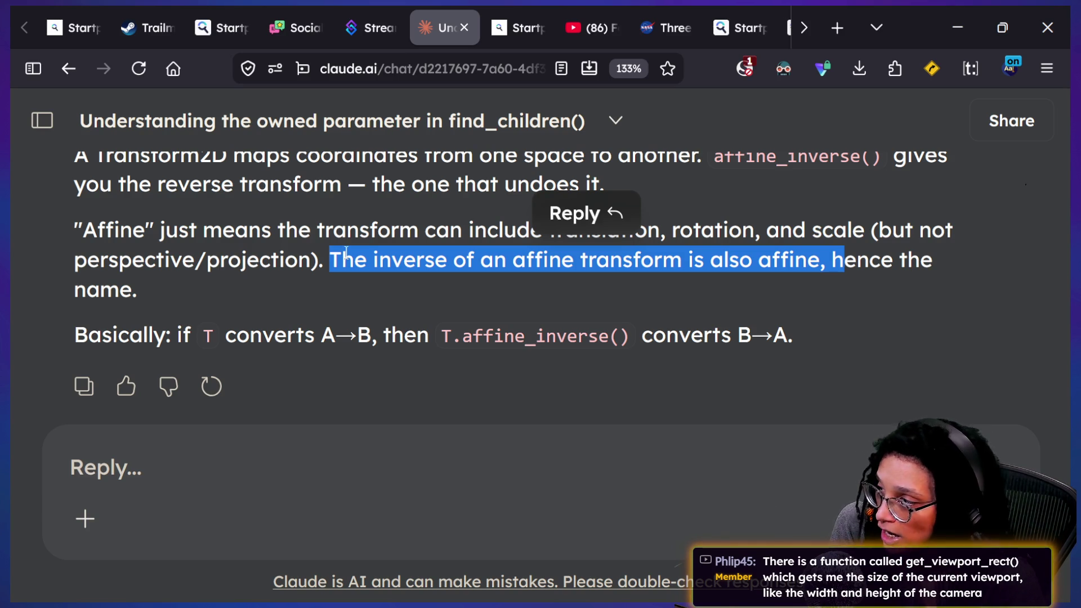
left_click(235, 445)
type("differ")
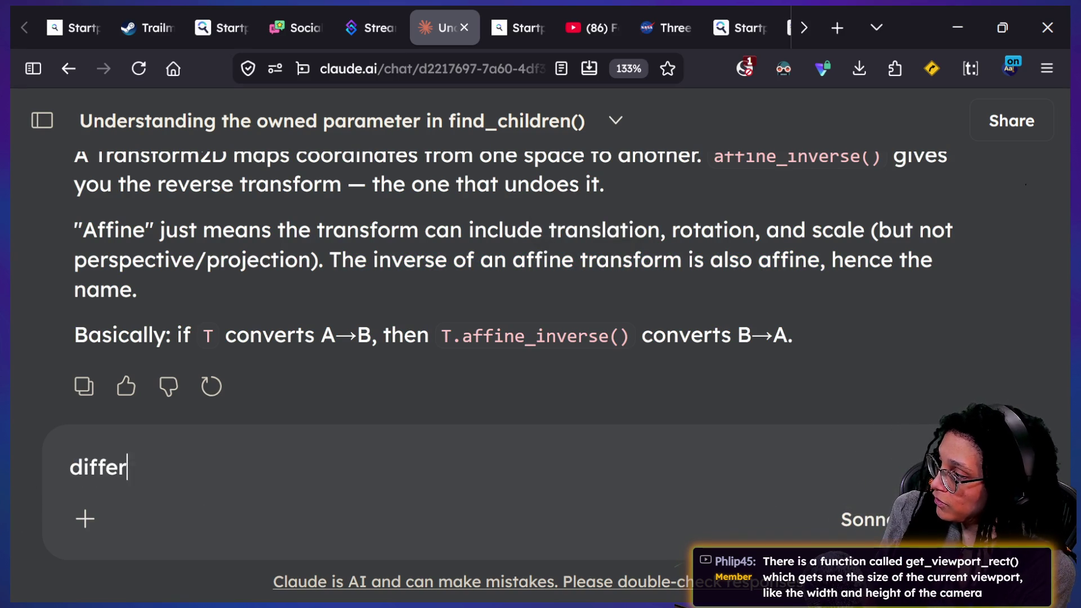
type("ence between get")
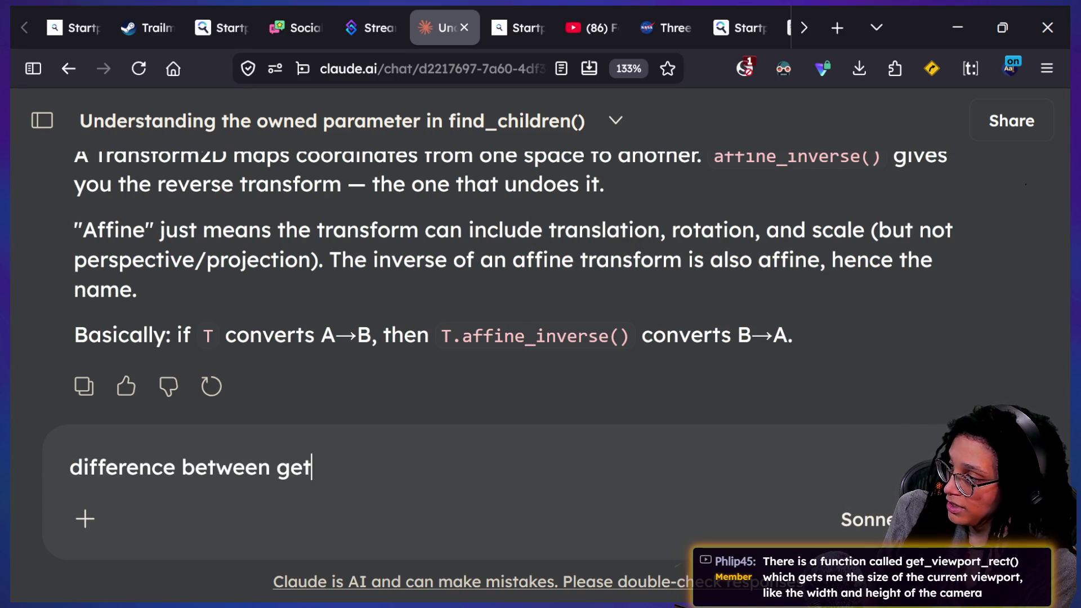
type("_vieweport() ")
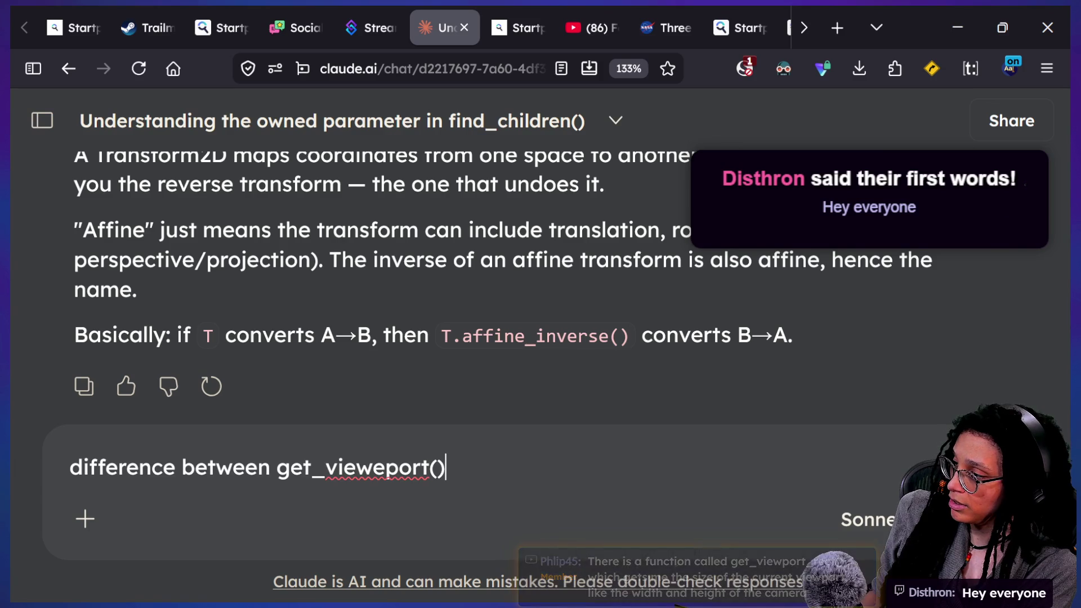
type("and get_")
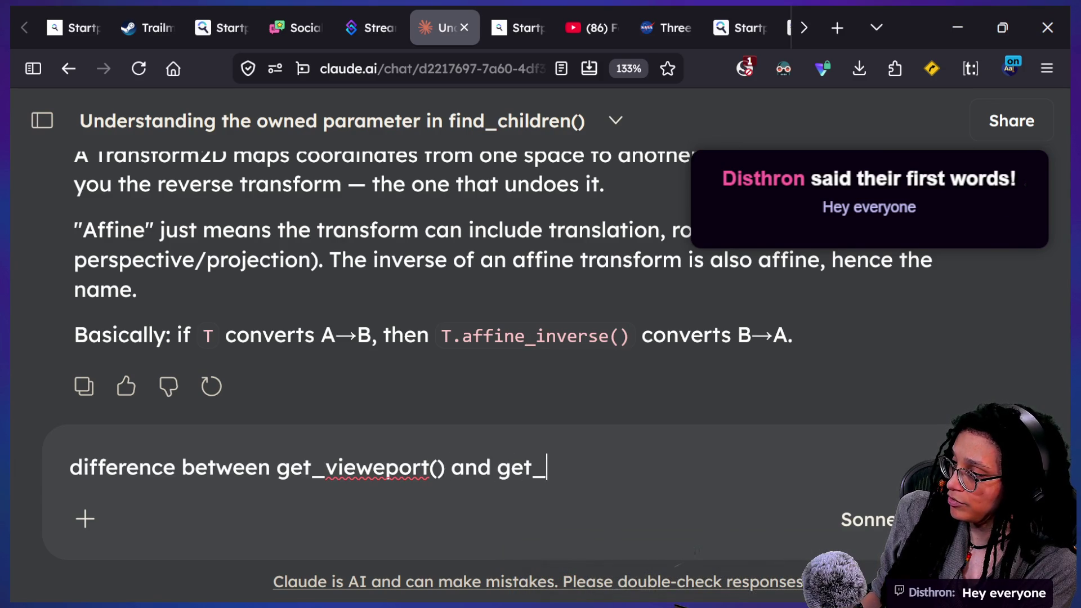
type("viewport_rect()")
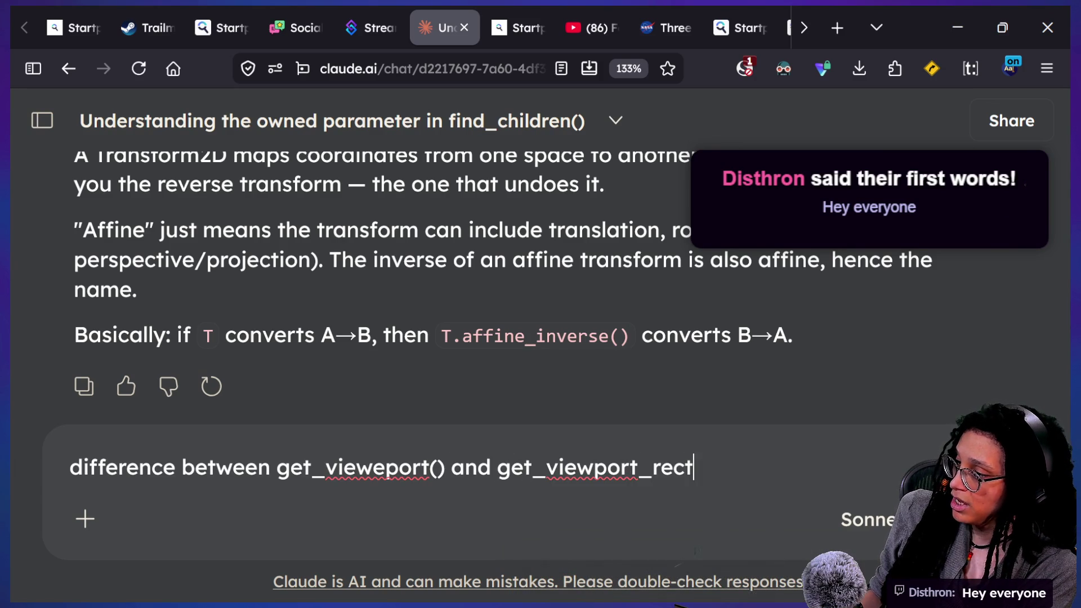
Step: Send the get_viewport() versus get_viewport_rect() question to Claude
key("Return")
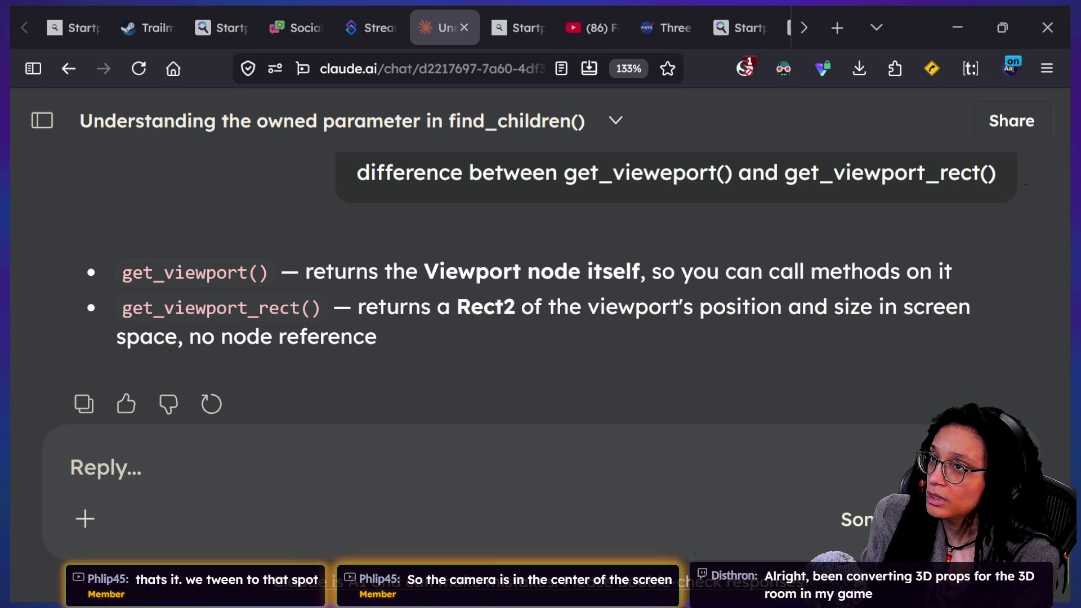
Step: In File Explorer, browse the _Scheduled_Startups, Stream Startup and sometimes folders
key("alt+Tab")
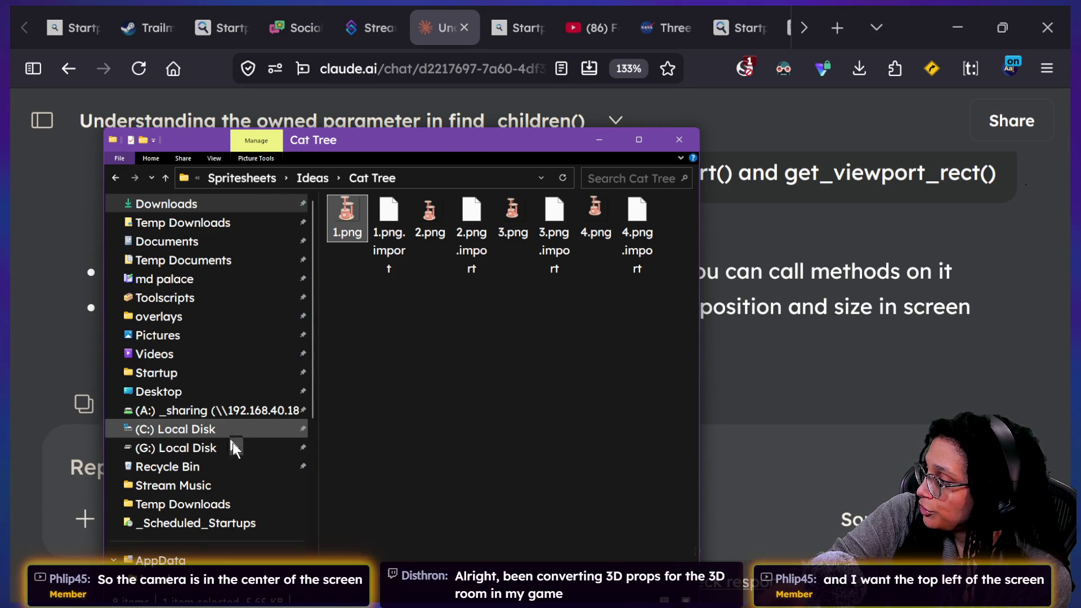
left_click(248, 523)
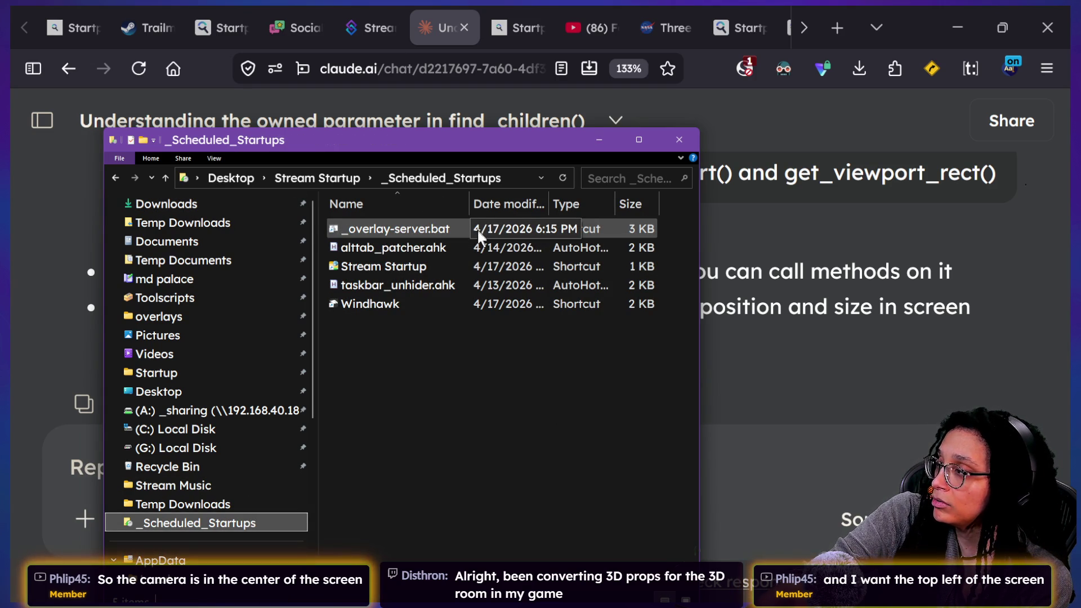
left_click(482, 265)
double_click(485, 262)
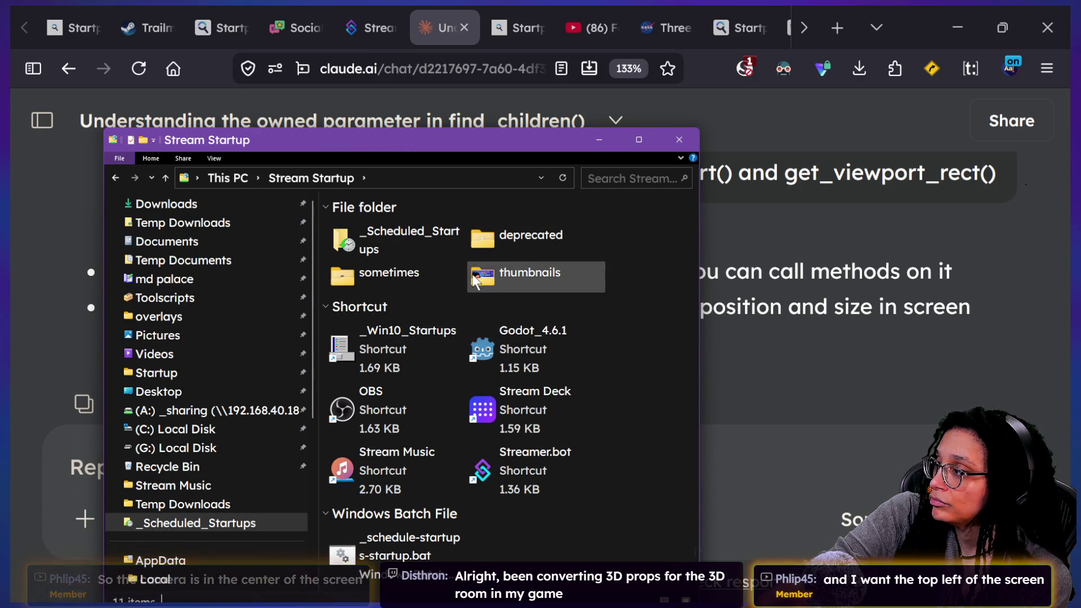
left_click(454, 270)
double_click(454, 269)
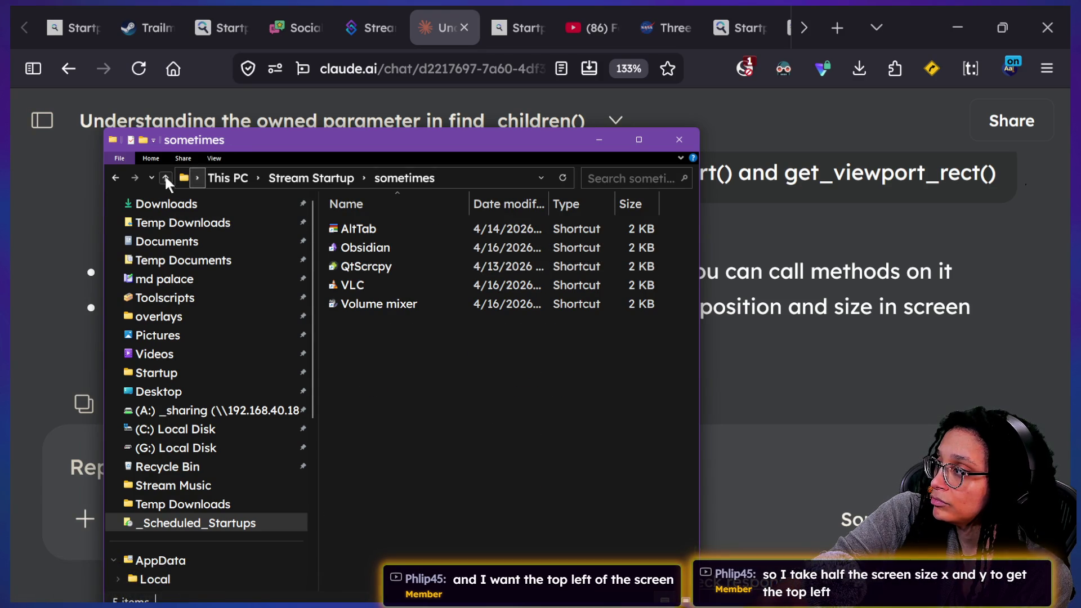
left_click(165, 178)
double_click(414, 236)
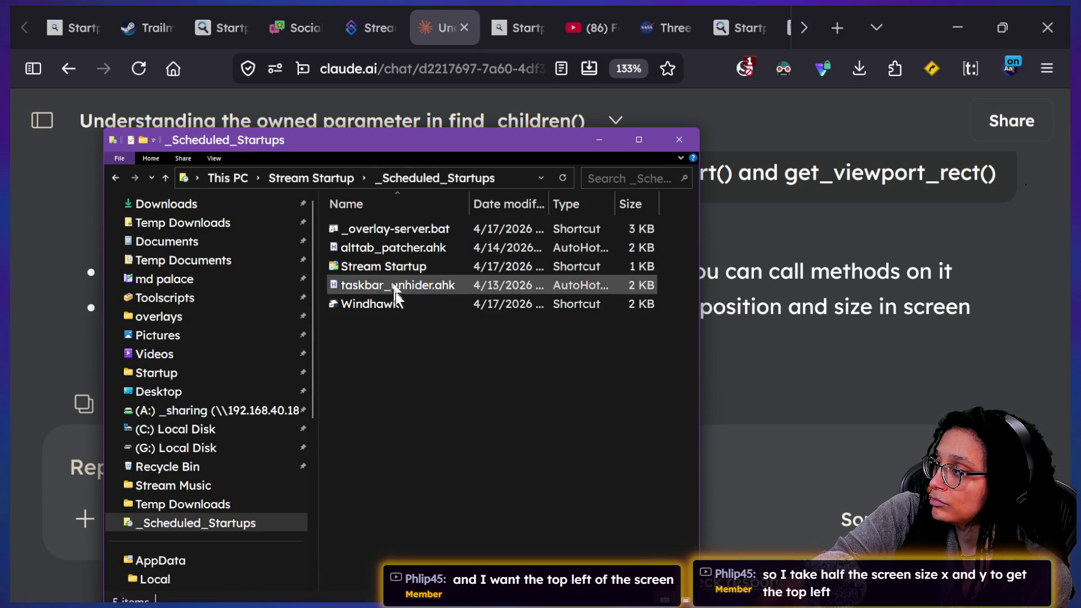
left_click(165, 178)
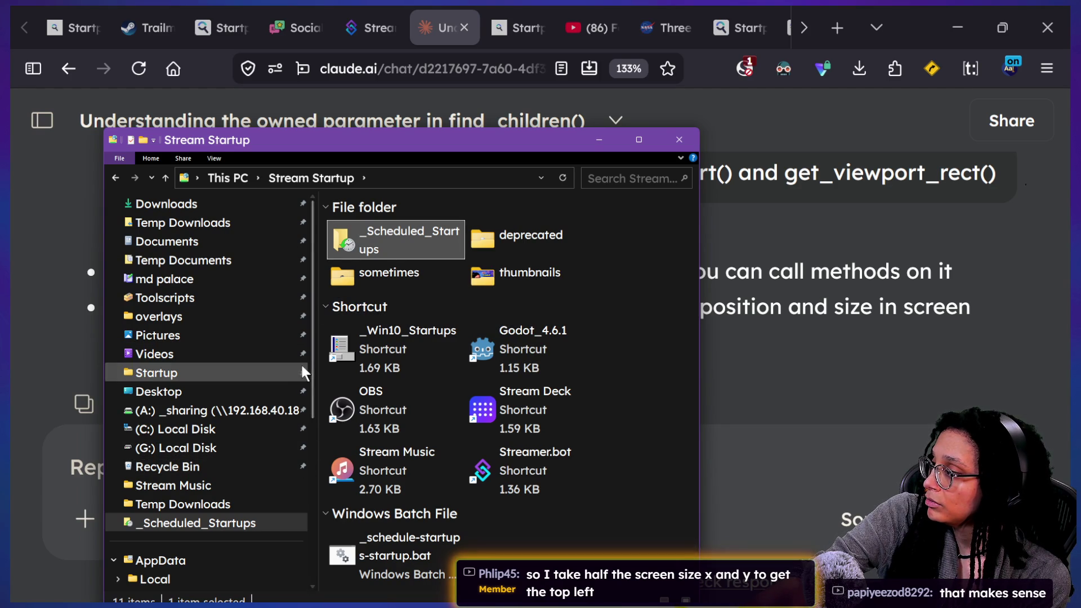
Step: Launch ZoomIt from the Startup folder shortcut, confirm its settings, and return to Claude
left_click(200, 372)
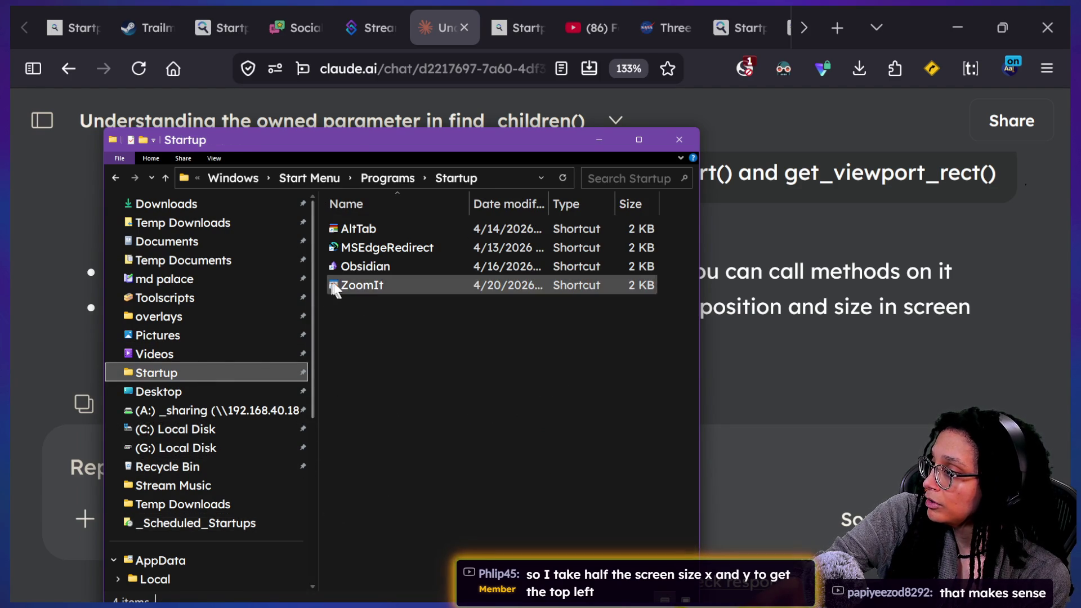
left_click(345, 287)
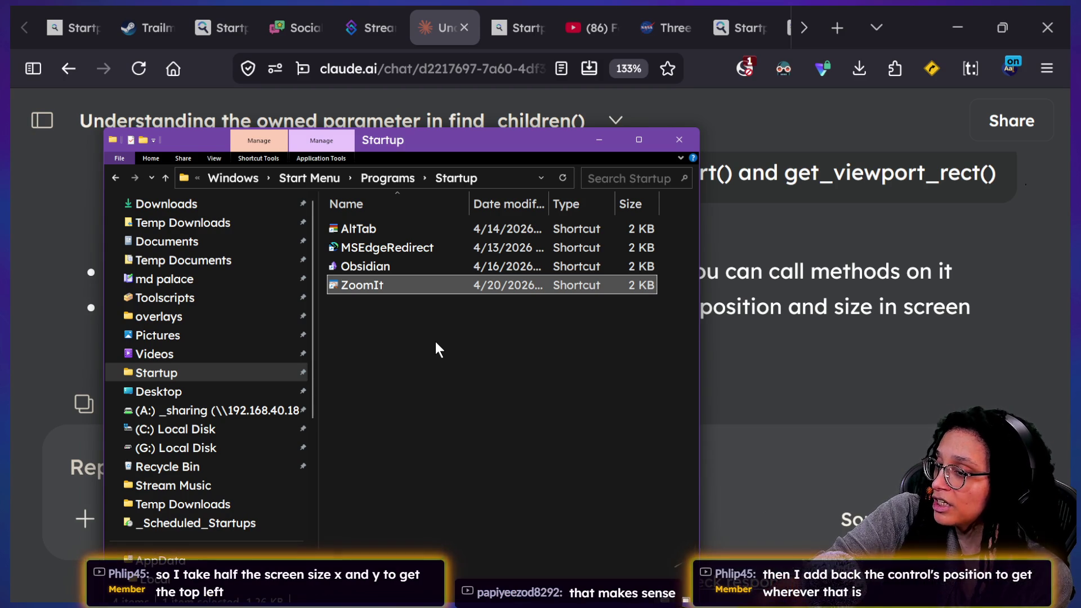
key("Return")
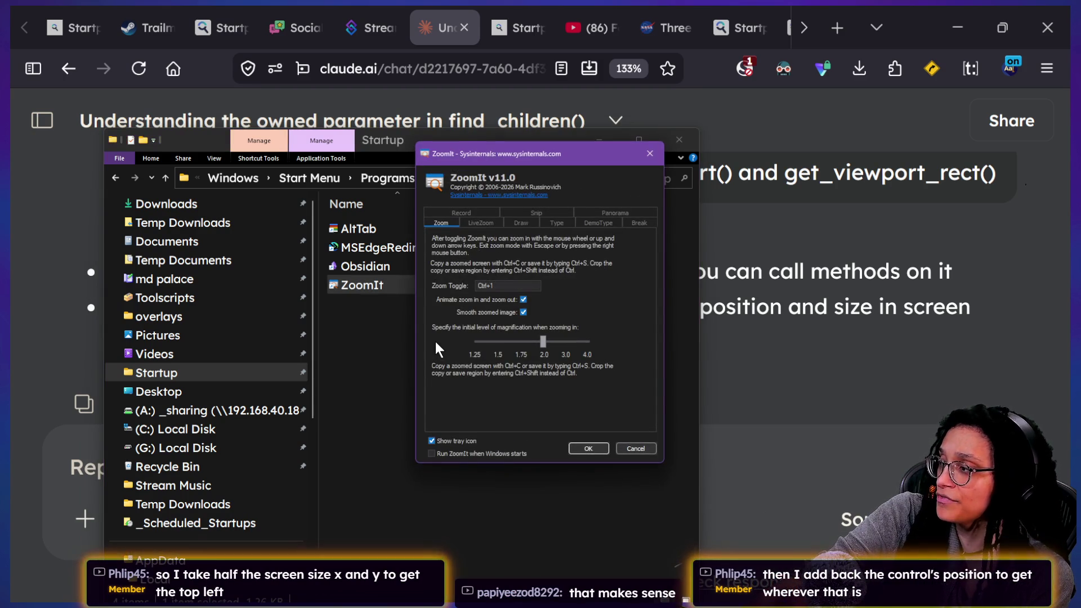
left_click(593, 447)
left_click(835, 407)
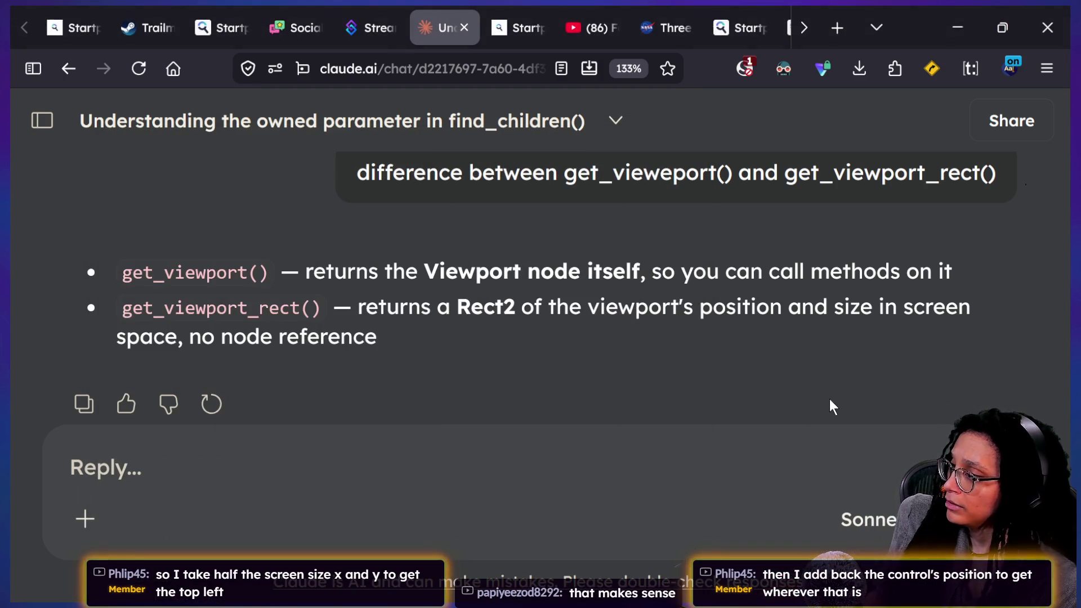
Step: Start ZoomIt drawing with Ctrl+2 and sketch an arrow and line at the top-left corner
key("ctrl+2")
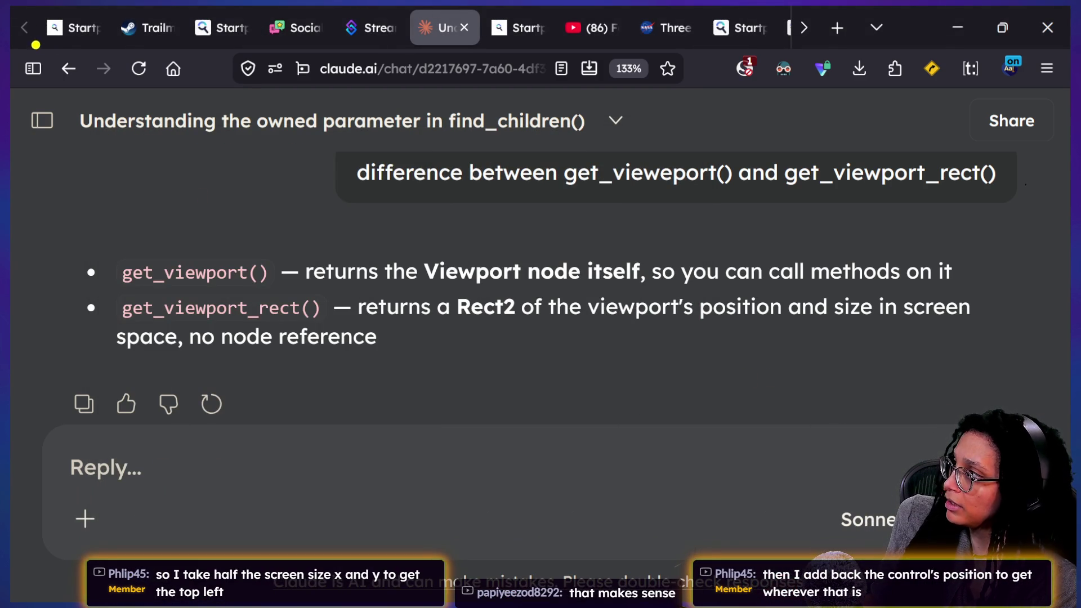
mouse_move(208, 157)
left_mouse_down()
mouse_move(42, 14)
mouse_move(157, 151)
left_mouse_up()
key("e")
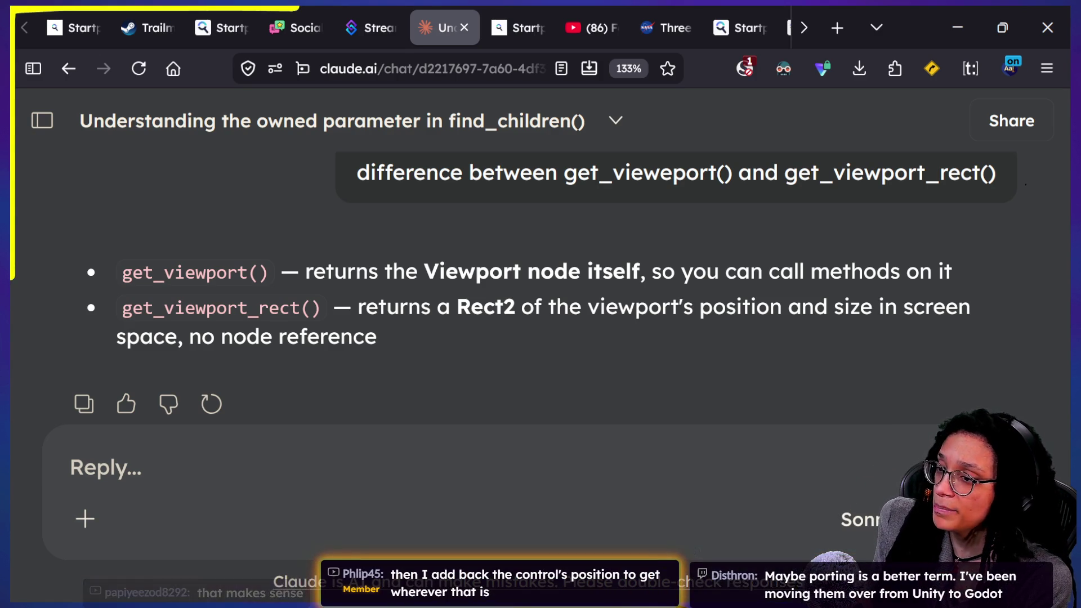
left_click_drag(17, 12, 93, 115)
left_click_drag(56, 65, 20, 14)
mouse_move(76, 45)
left_mouse_down()
mouse_move(23, 14)
mouse_move(32, 95)
left_mouse_up()
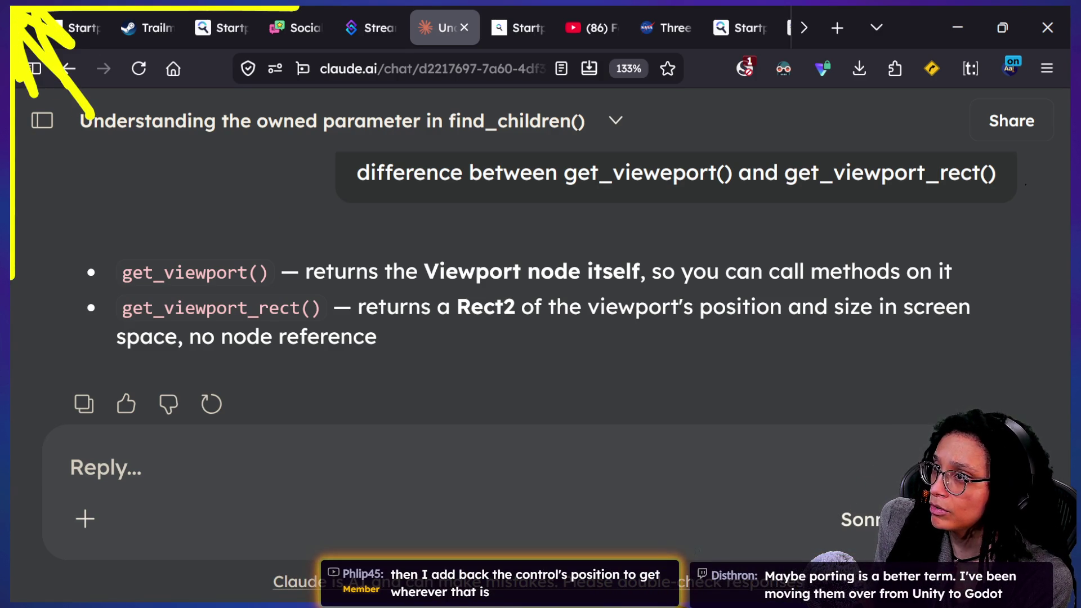
left_click_drag(31, 14, 135, 169)
left_click(231, 79)
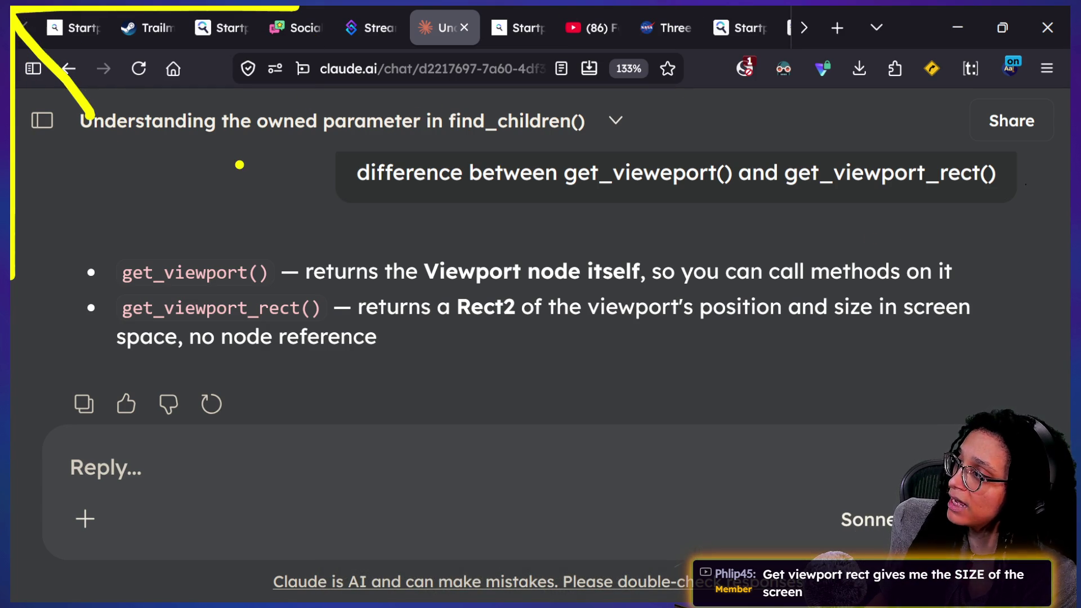
Step: Outline the whole screen in yellow, erasing and redrawing the frame along the edges
mouse_move(258, 14)
left_mouse_down()
mouse_move(163, 599)
mouse_move(878, 549)
mouse_move(561, 8)
mouse_move(14, 40)
left_mouse_up()
mouse_move(17, 113)
left_mouse_down()
mouse_move(135, 115)
mouse_move(17, 81)
mouse_move(59, 17)
mouse_move(103, 86)
left_mouse_up()
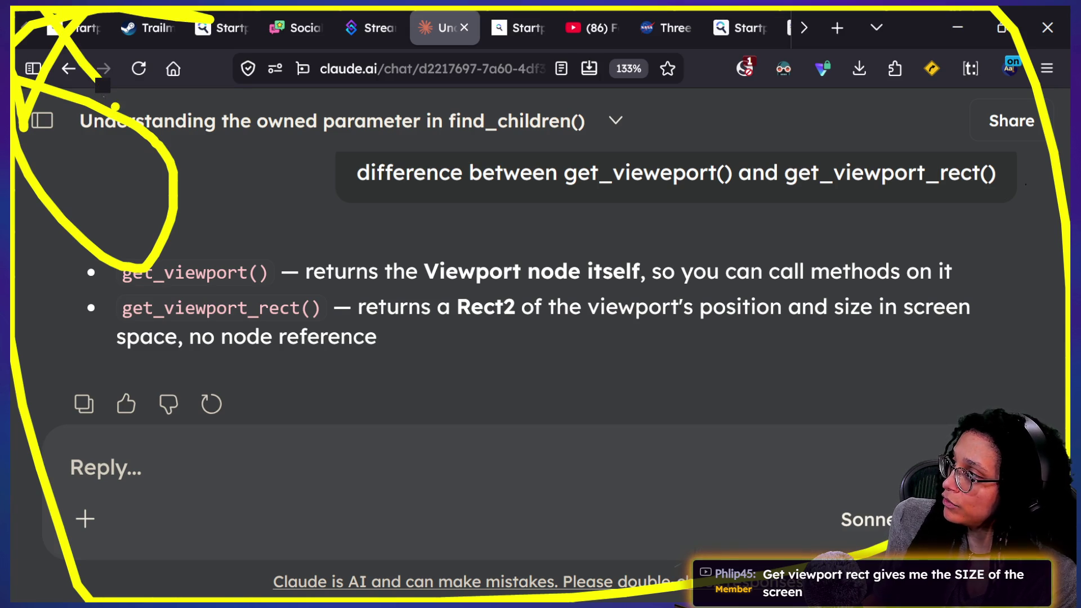
key("Escape")
mouse_move(44, 7)
left_mouse_down()
mouse_move(14, 599)
mouse_move(604, 599)
mouse_move(914, 6)
mouse_move(110, 8)
left_mouse_up()
key("Escape")
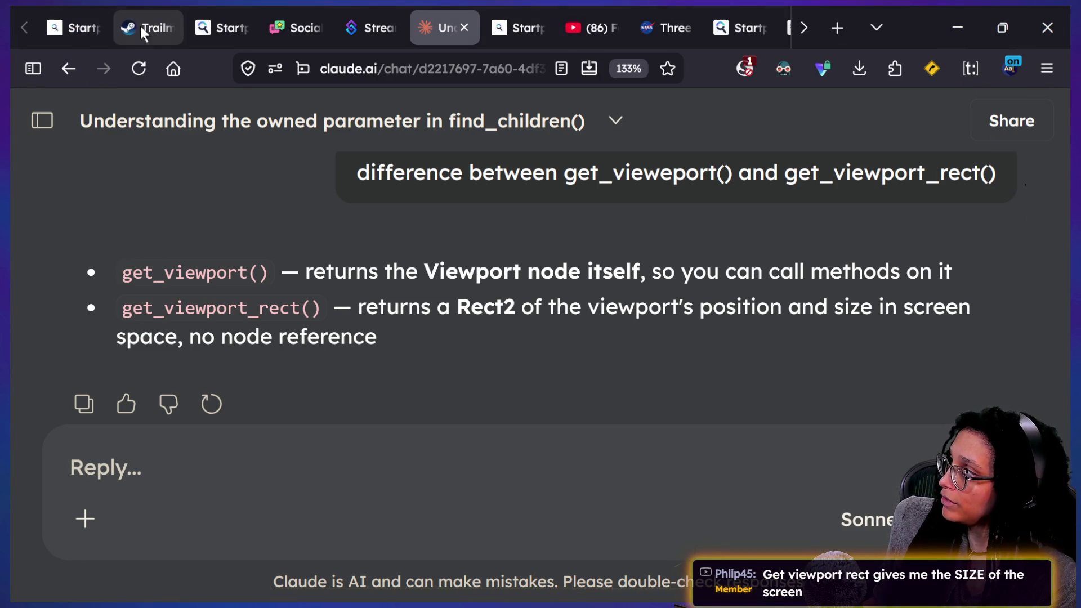
mouse_move(179, 7)
left_mouse_down()
mouse_move(56, 430)
mouse_move(49, 598)
mouse_move(799, 598)
mouse_move(787, 9)
mouse_move(69, 11)
left_mouse_up()
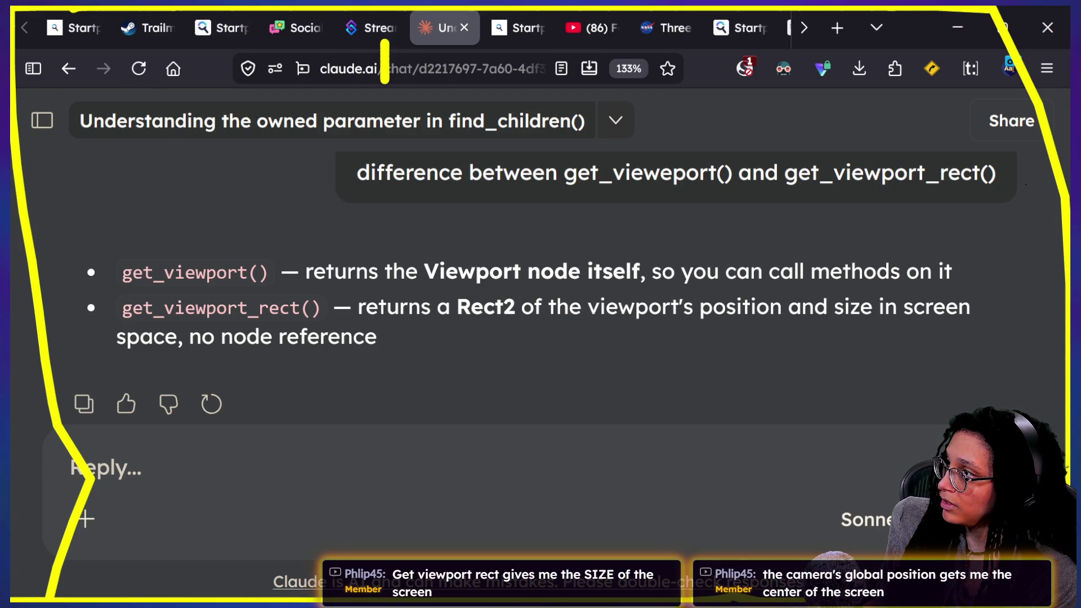
Step: Write 1920 across the top and 1080 on the left, trying and undoing lines to the centre
mouse_move(460, 54)
left_mouse_down()
mouse_move(580, 60)
mouse_move(543, 68)
left_mouse_up()
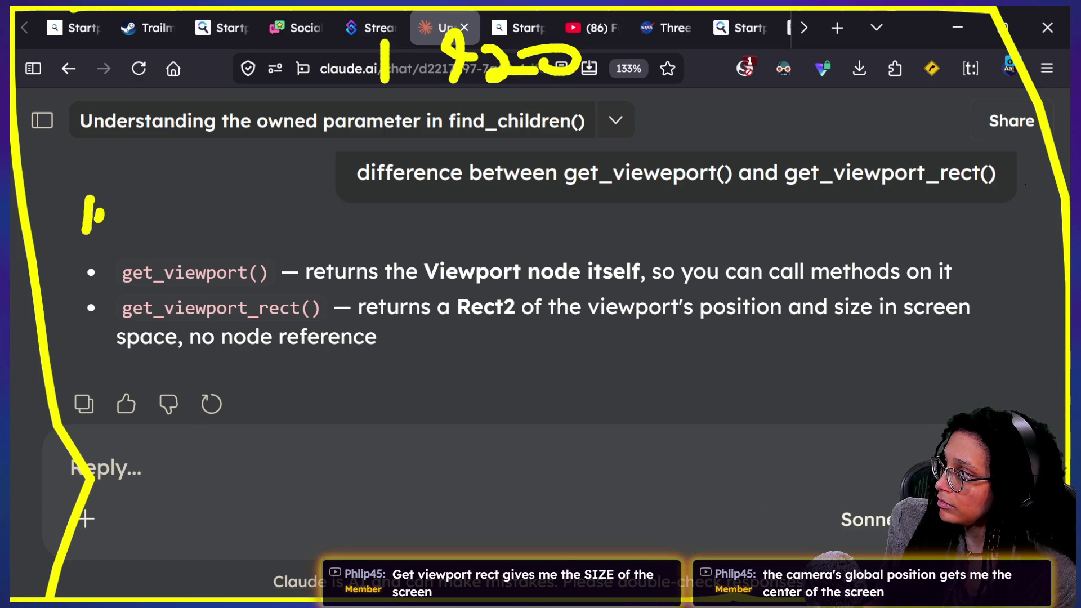
left_click_drag(103, 212, 115, 201)
left_click_drag(175, 232, 166, 251)
mouse_move(166, 250)
left_mouse_down()
mouse_move(179, 197)
mouse_move(202, 197)
left_mouse_up()
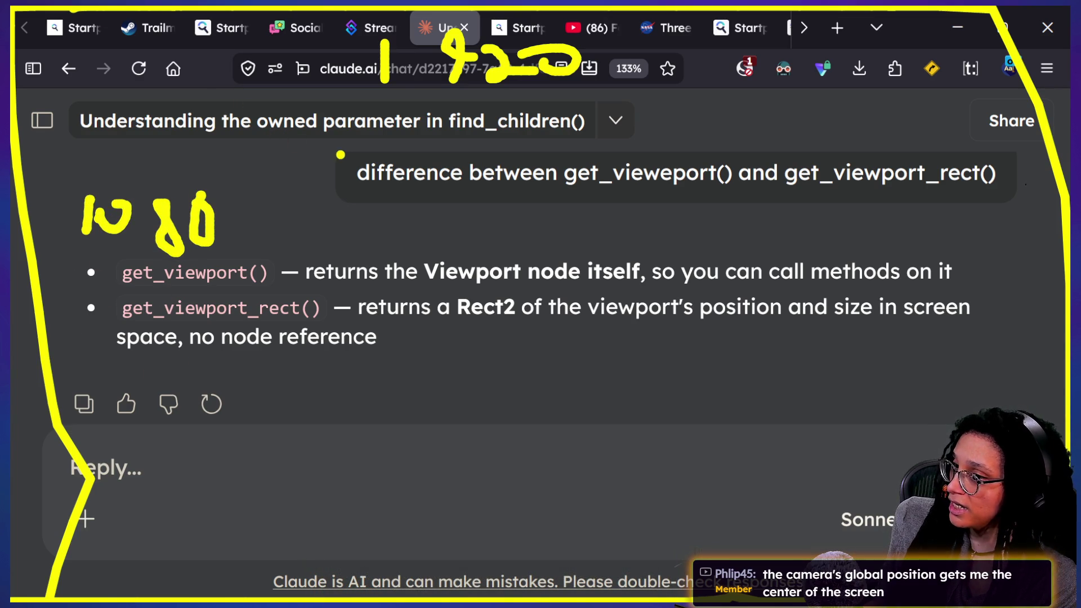
left_click_drag(656, 34, 372, 334)
mouse_move(593, 175)
left_mouse_down()
mouse_move(718, 228)
mouse_move(658, 293)
left_mouse_up()
key("ctrl+z")
key("ctrl+z")
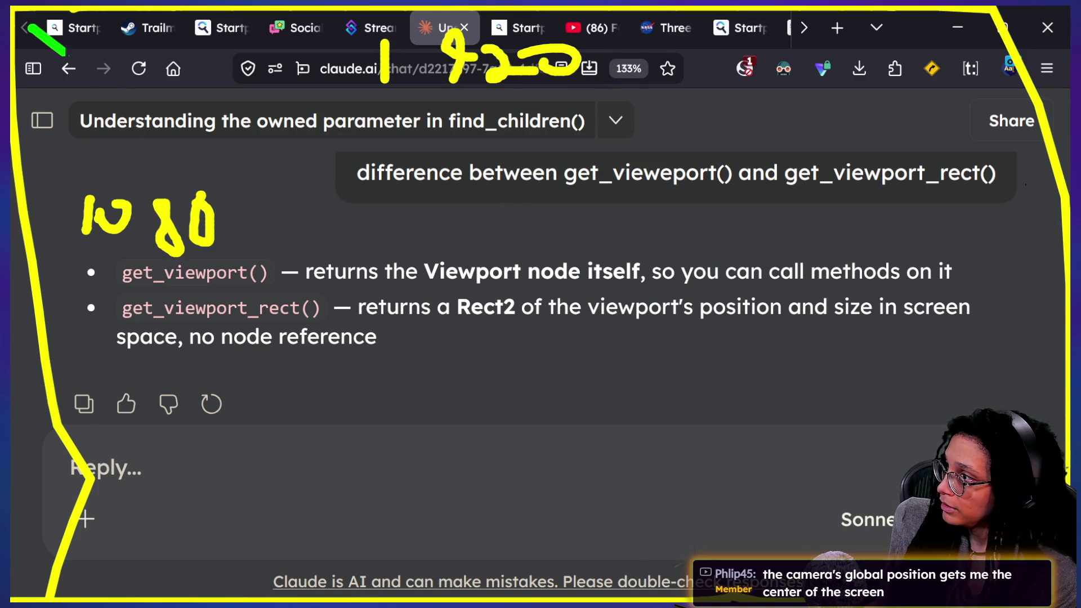
left_click_drag(46, 38, 575, 395)
mouse_move(535, 334)
left_mouse_down()
mouse_move(470, 351)
mouse_move(607, 332)
mouse_move(563, 307)
left_mouse_up()
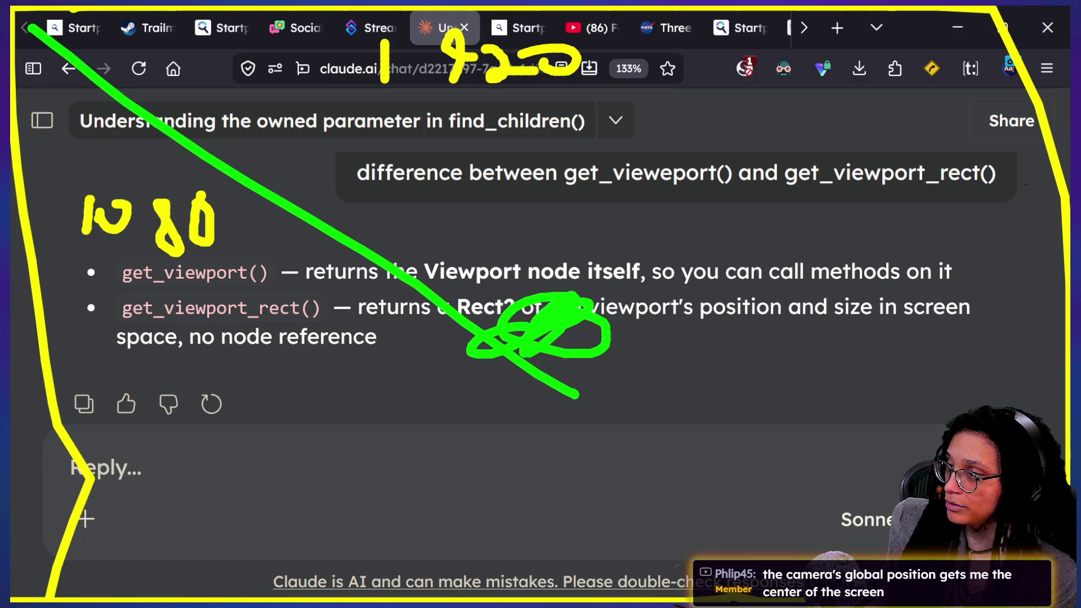
key("ctrl+z")
key("ctrl+z")
Step: Draw vertical and horizontal lines meeting at the centre, write 1/2, and undo a corner line and red circle
left_click_drag(498, 9, 499, 298)
mouse_move(67, 312)
left_mouse_down()
mouse_move(483, 293)
mouse_move(478, 354)
mouse_move(498, 240)
left_mouse_up()
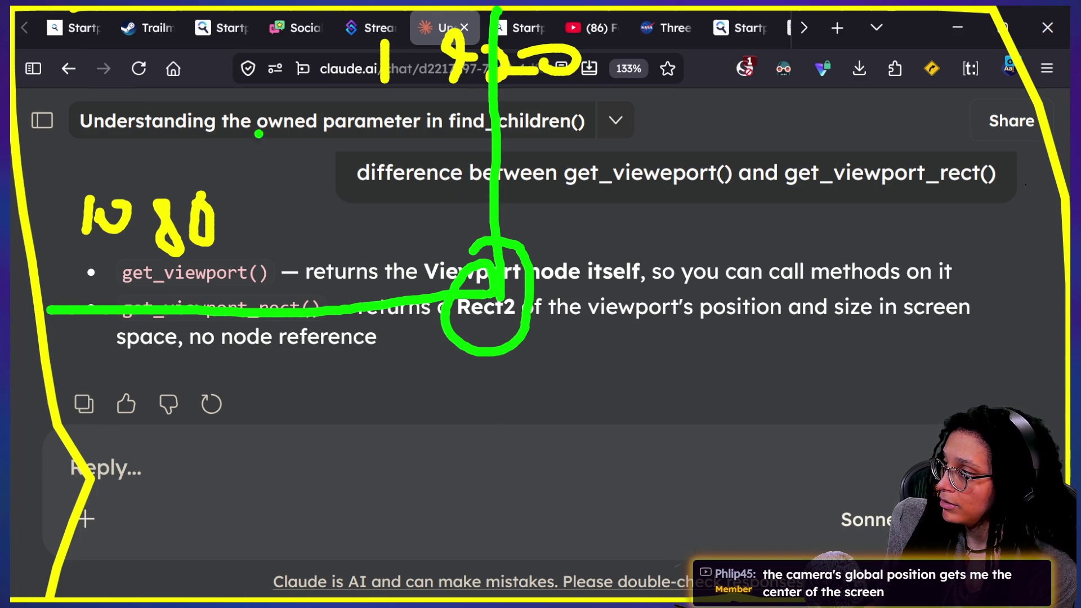
left_click_drag(312, 134, 287, 192)
mouse_move(336, 89)
left_mouse_down()
mouse_move(365, 177)
mouse_move(398, 179)
left_mouse_up()
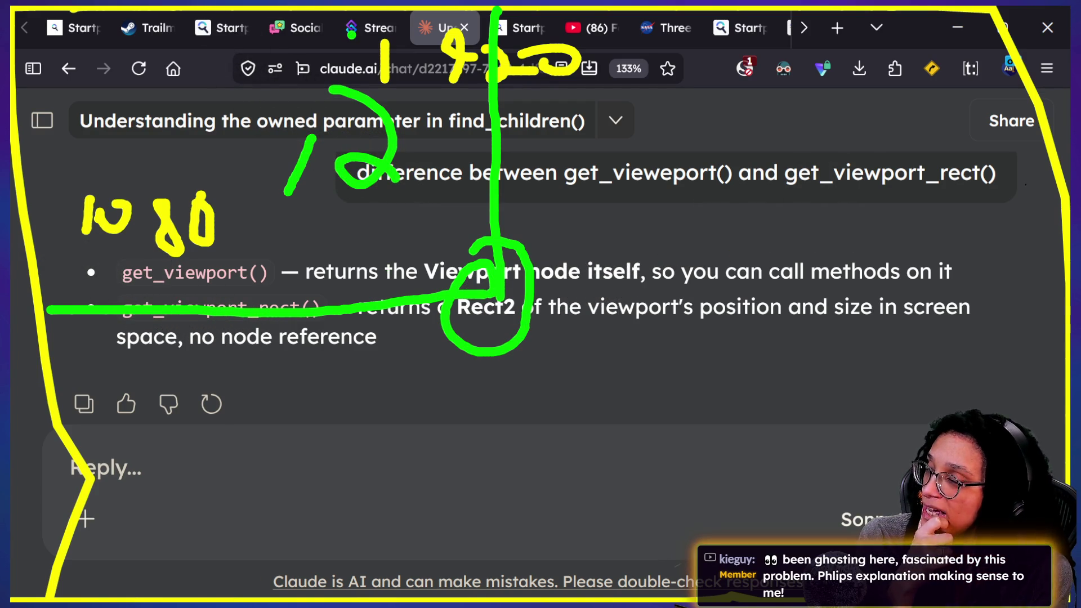
mouse_move(243, 85)
left_mouse_down()
mouse_move(135, 104)
mouse_move(506, 11)
mouse_move(143, 394)
left_mouse_up()
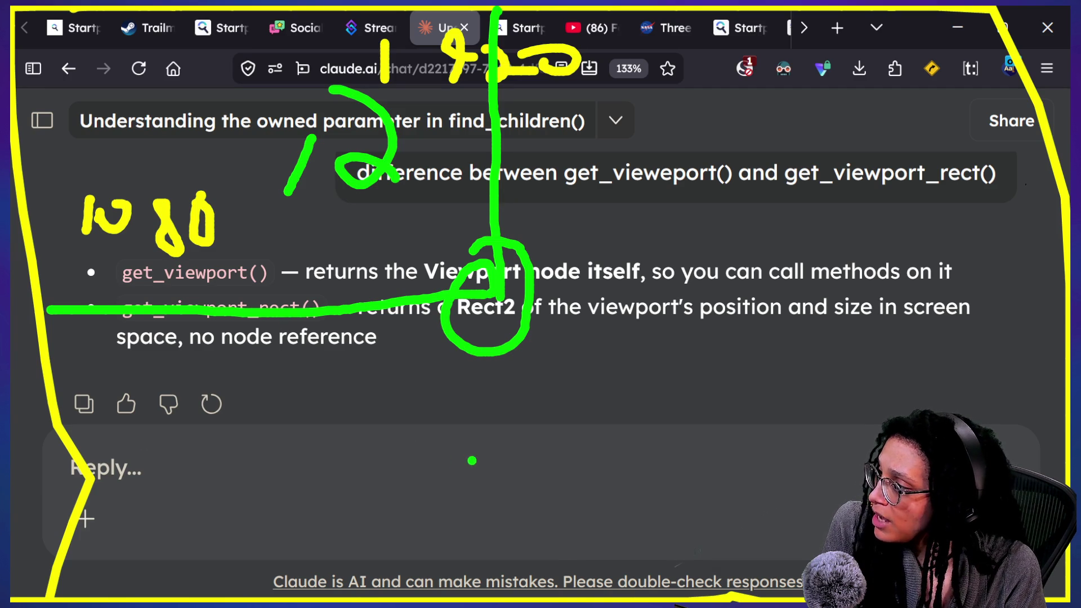
left_click_drag(467, 265, 47, 7)
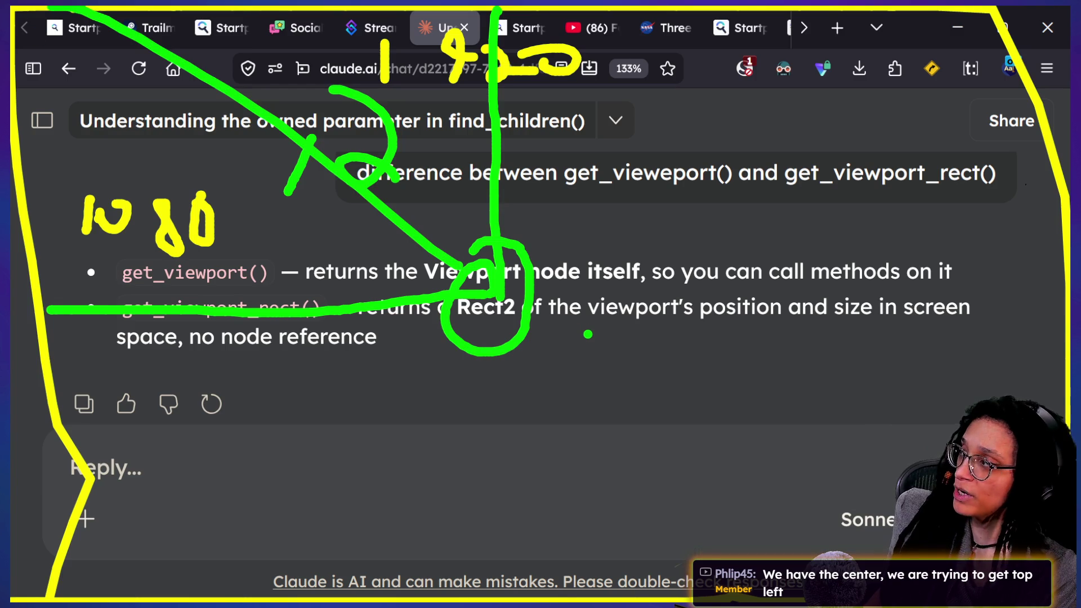
key("ctrl+z")
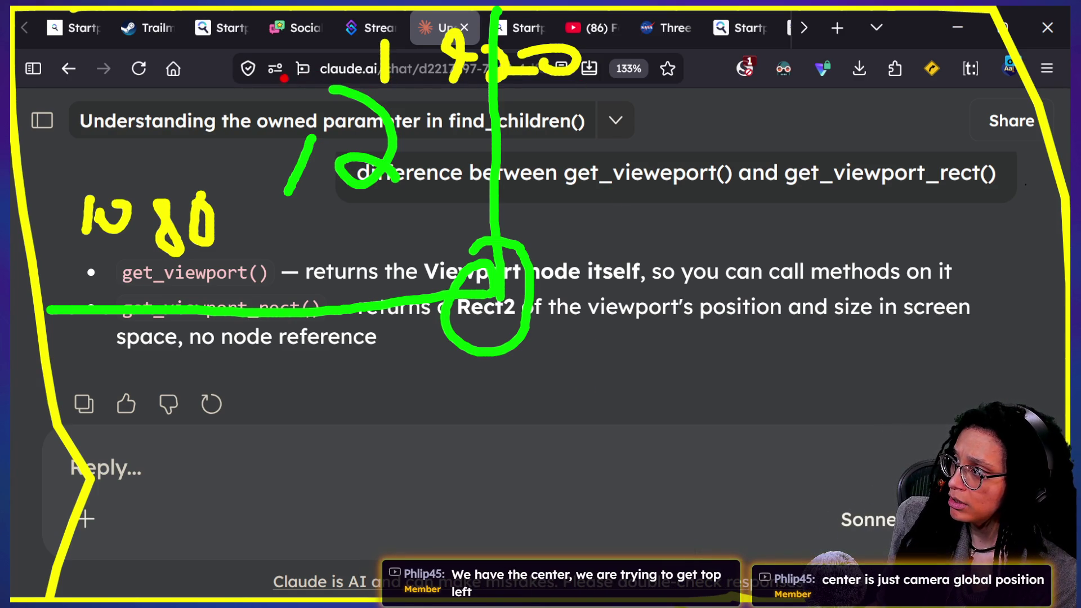
mouse_move(239, 60)
left_mouse_down()
mouse_move(240, 103)
mouse_move(275, 65)
mouse_move(209, 43)
mouse_move(304, 39)
left_mouse_up()
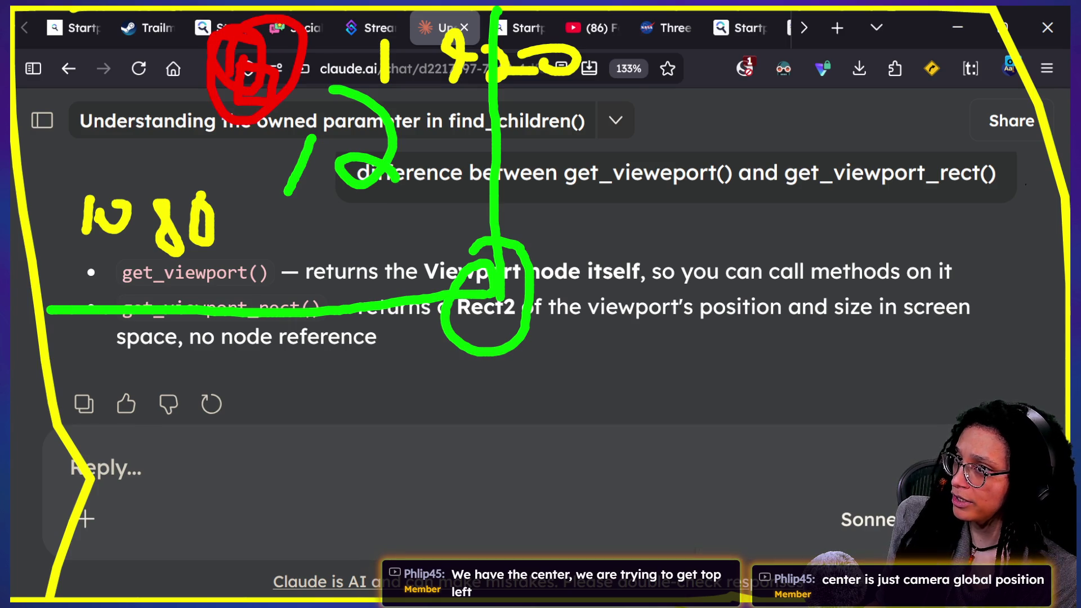
key("ctrl+z")
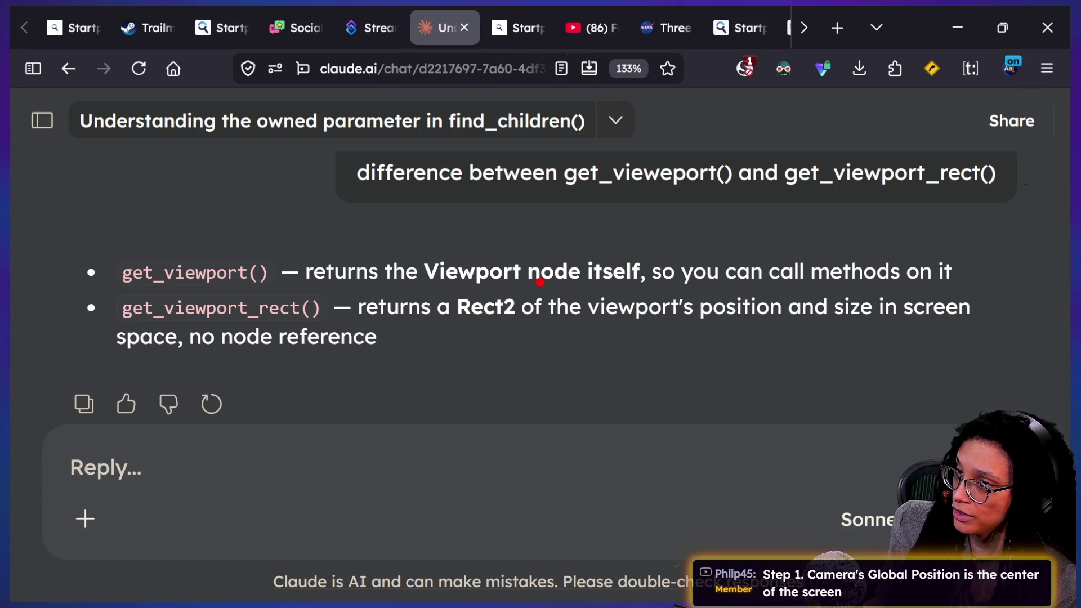
Step: Draw a green camera box with a centre dot labelled 'camera.global_pos'
key("g")
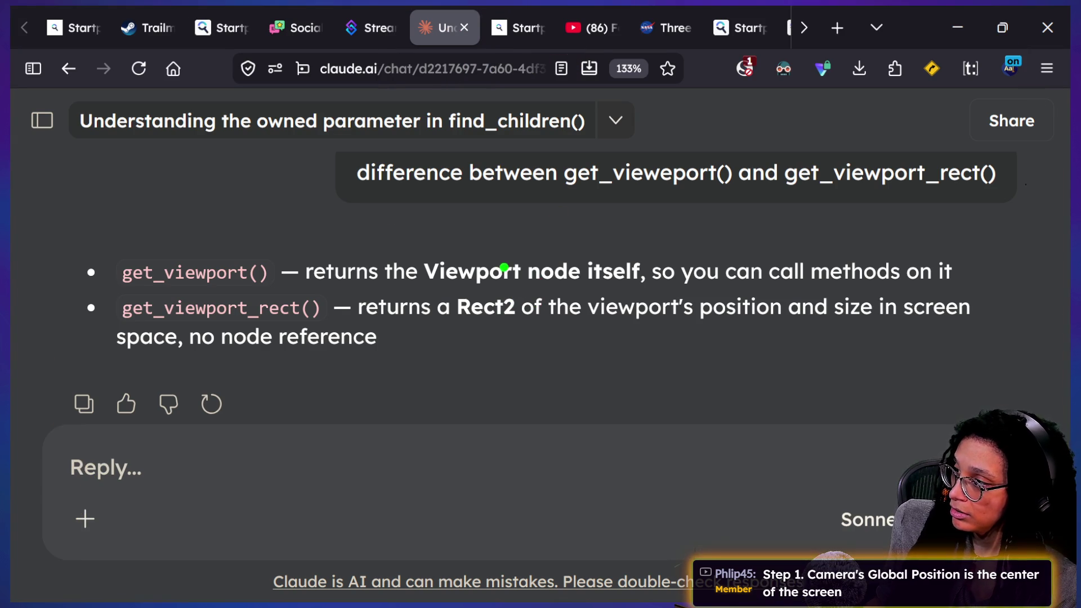
mouse_move(386, 224)
left_mouse_down()
mouse_move(373, 276)
mouse_move(478, 274)
mouse_move(457, 217)
mouse_move(673, 175)
mouse_move(682, 369)
mouse_move(480, 370)
mouse_move(475, 335)
mouse_move(350, 361)
left_mouse_up()
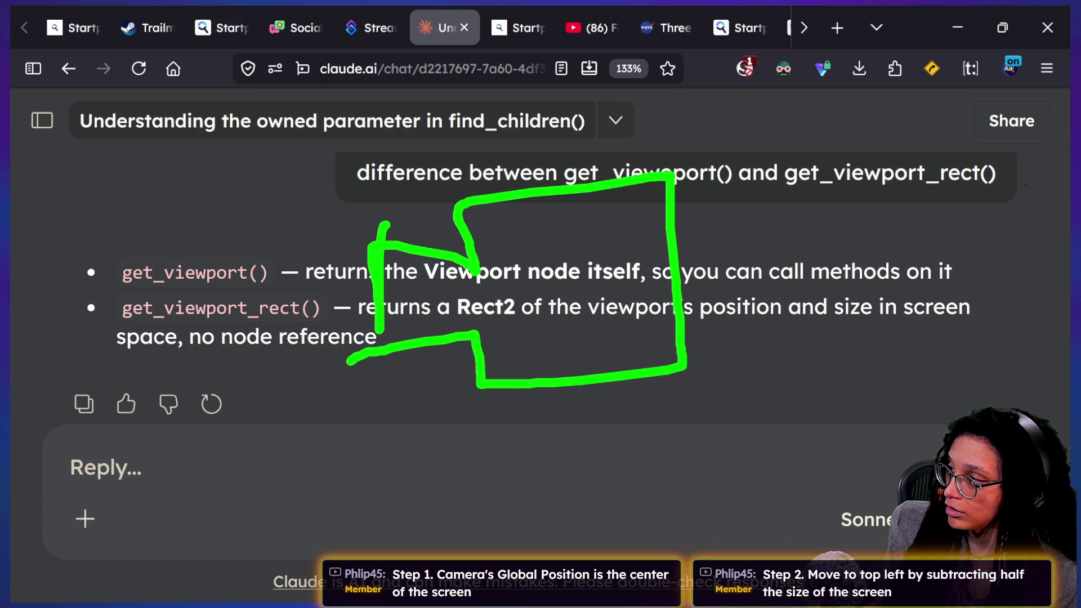
mouse_move(505, 276)
left_mouse_down()
mouse_move(500, 318)
mouse_move(487, 290)
mouse_move(478, 316)
mouse_move(458, 306)
left_mouse_up()
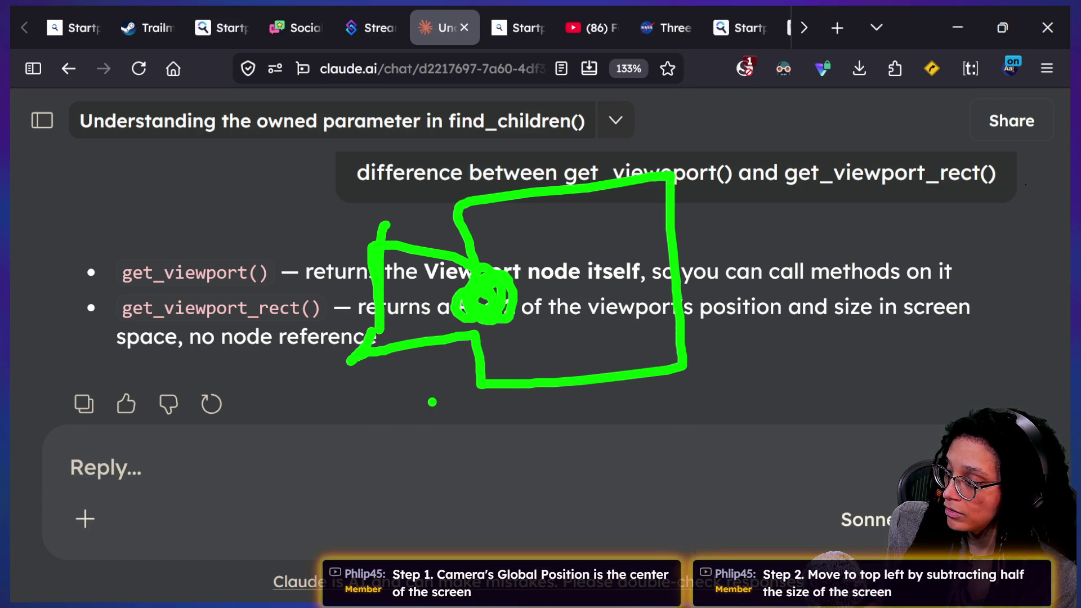
left_click(427, 415)
type("Global")
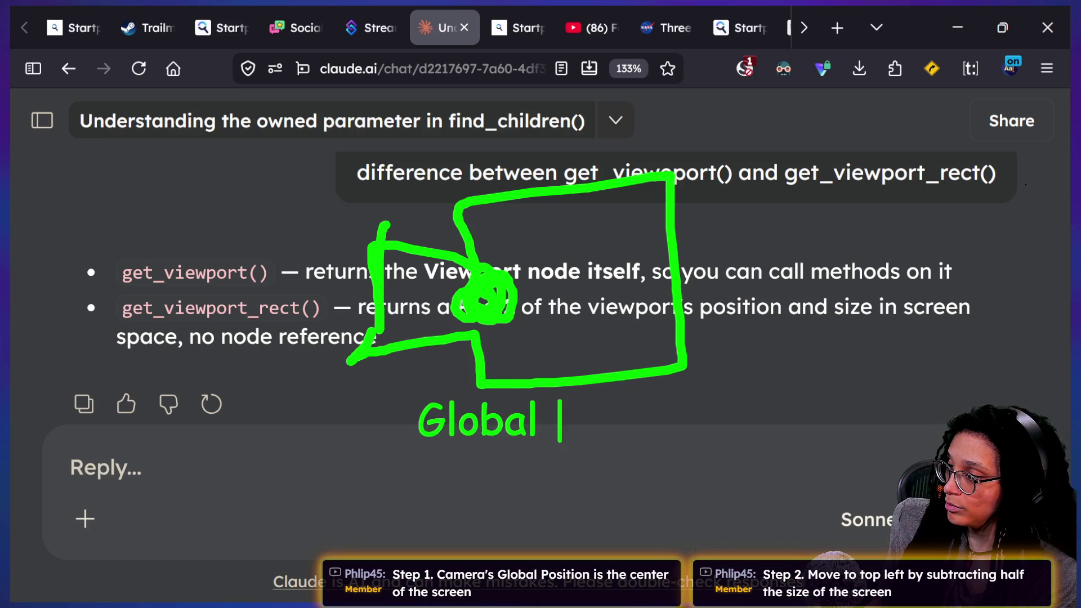
key("BackSpace")
key("BackSpace")
key("BackSpace")
key("BackSpace")
type("ca")
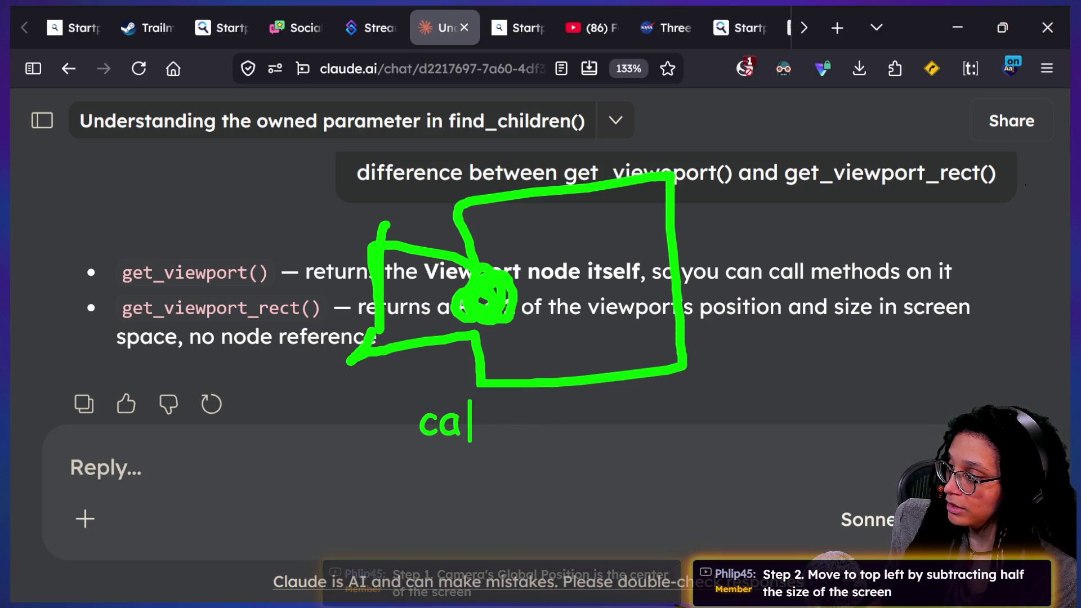
type("mera.global_po")
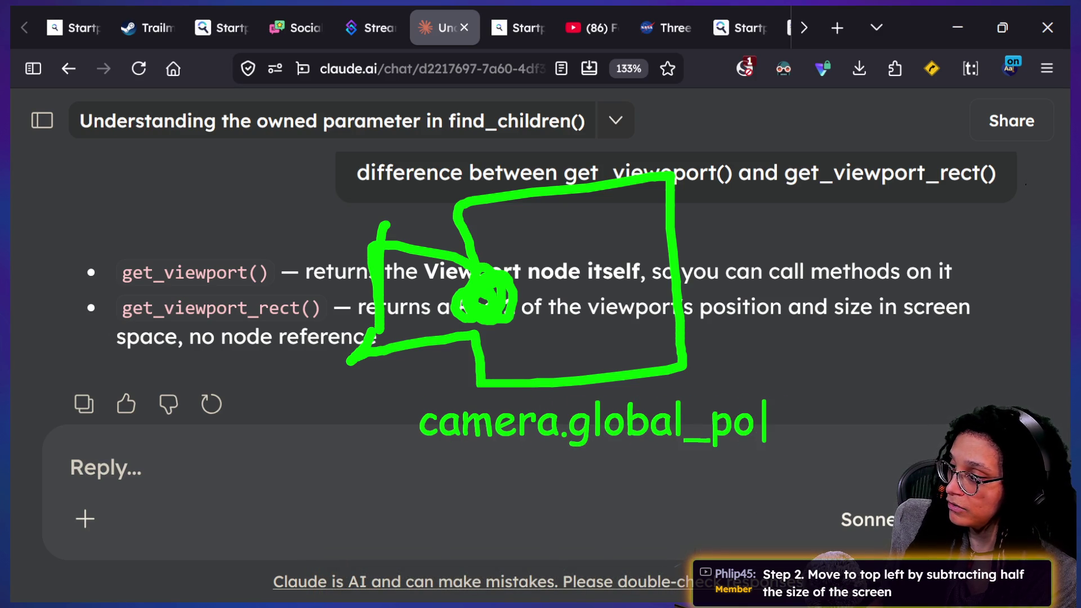
type("s")
key("Escape")
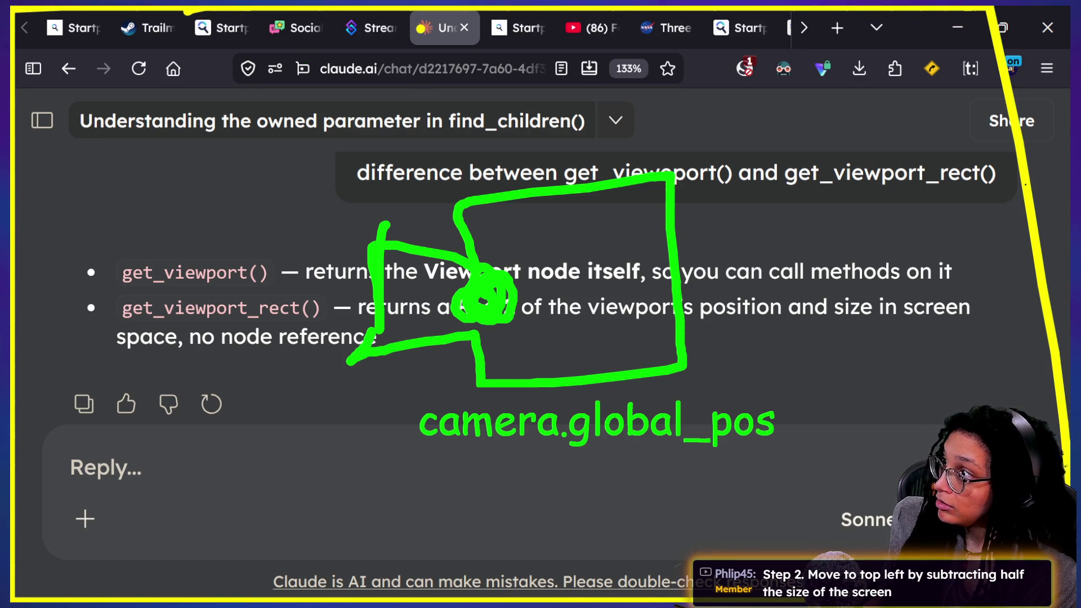
Step: Type the 1920 width and 1080 height labels, then place another label below camera.global_pos
type("1920")
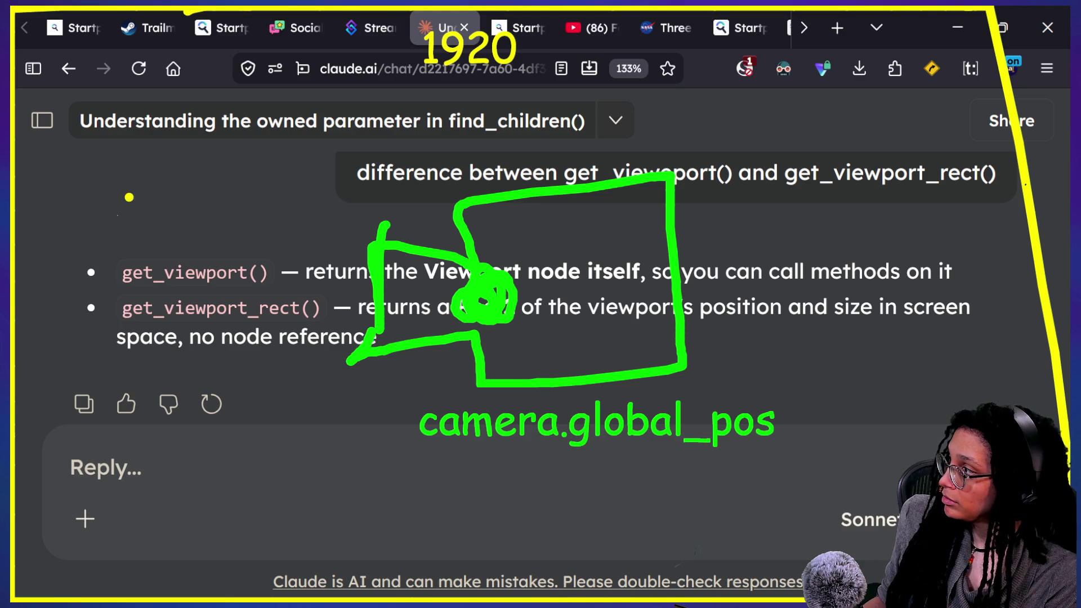
left_click_drag(77, 265, 77, 305)
type("9")
key("BackSpace")
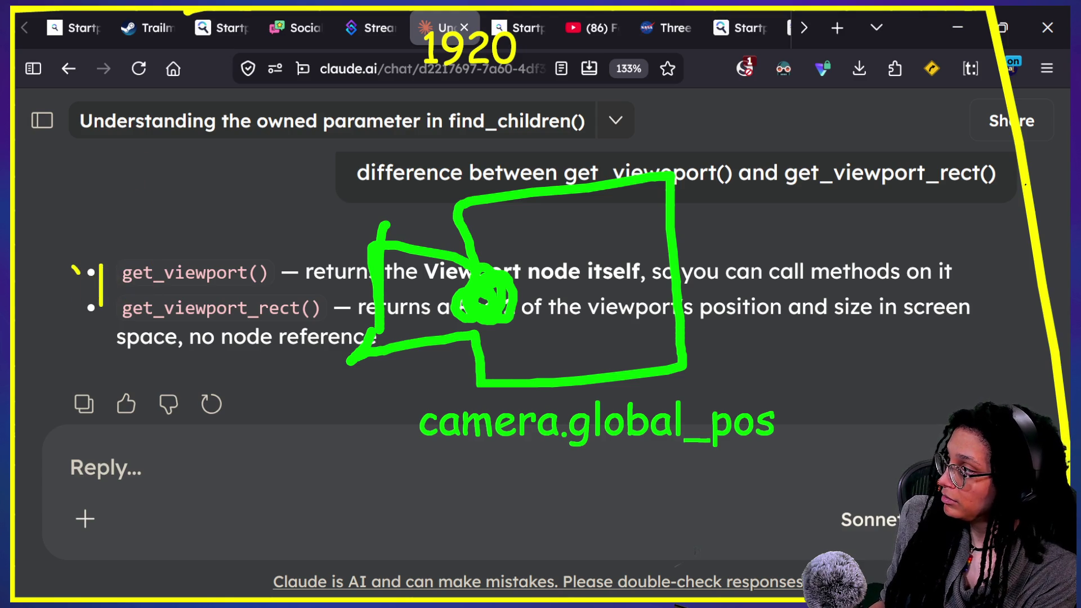
type("107")
key("BackSpace")
type("89")
key("BackSpace")
type("0")
key("Escape")
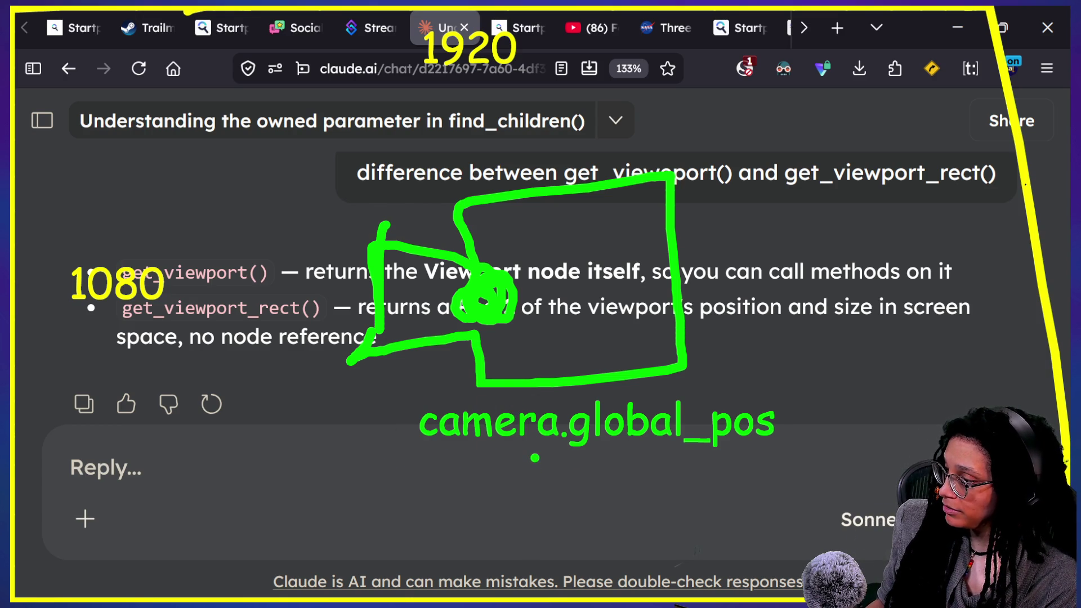
left_click(535, 460)
Step: Type vector2 under camera.global_pos, then link 1080 and 1920 with yellow lines labelled vector2
type("vector2")
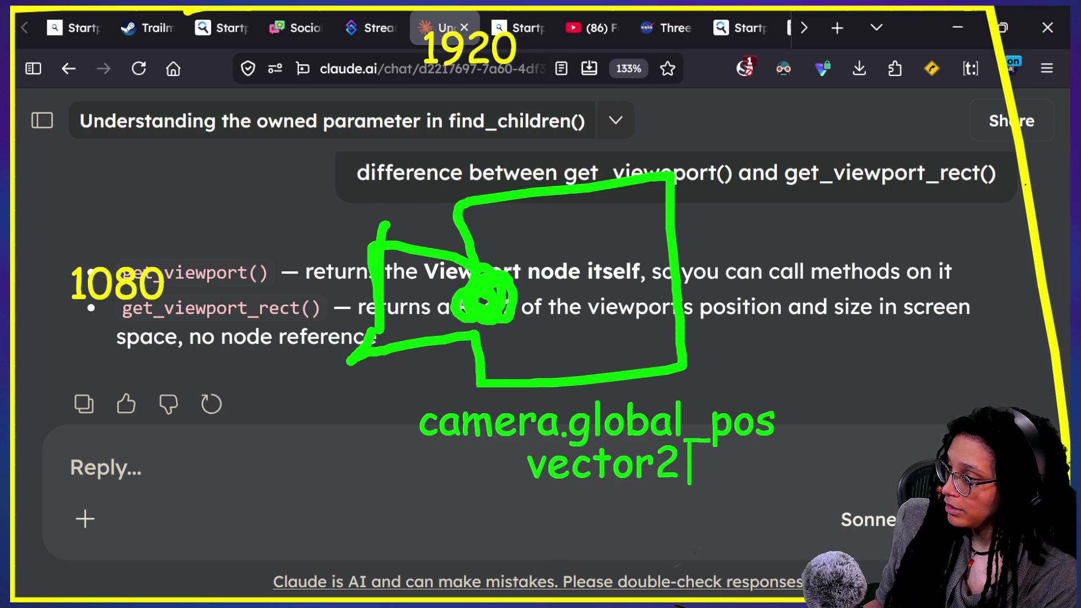
left_click_drag(191, 260, 252, 198)
left_click_drag(405, 72, 340, 132)
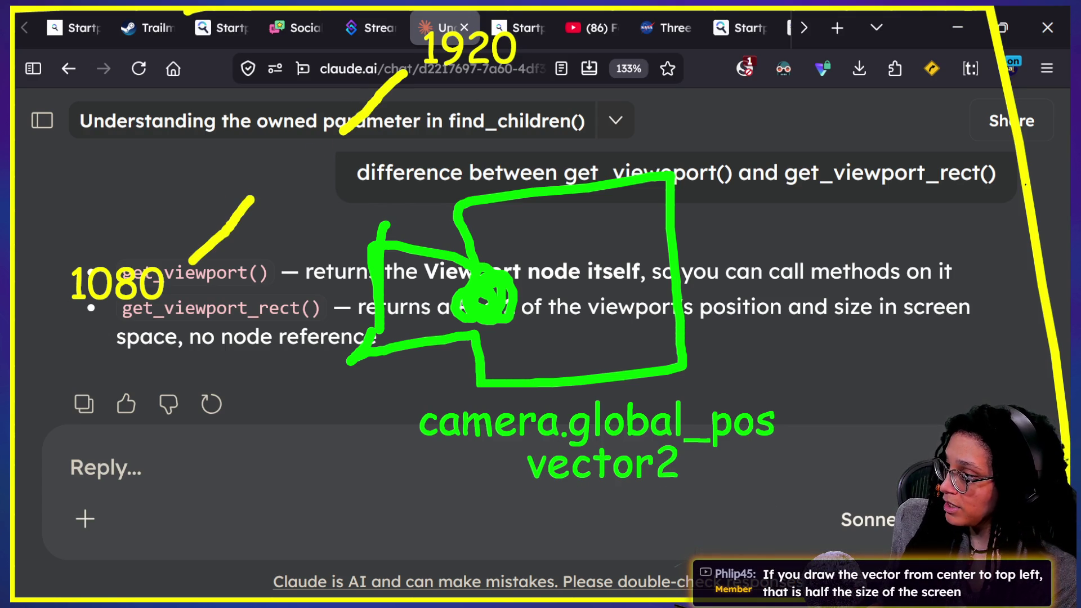
left_click_drag(260, 148, 260, 189)
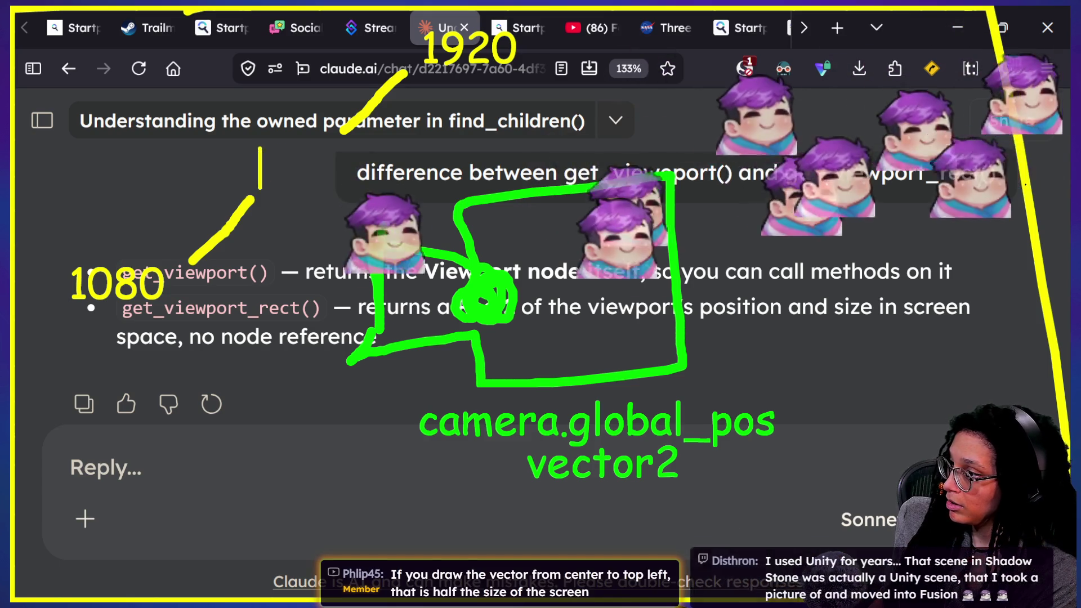
type("vector2")
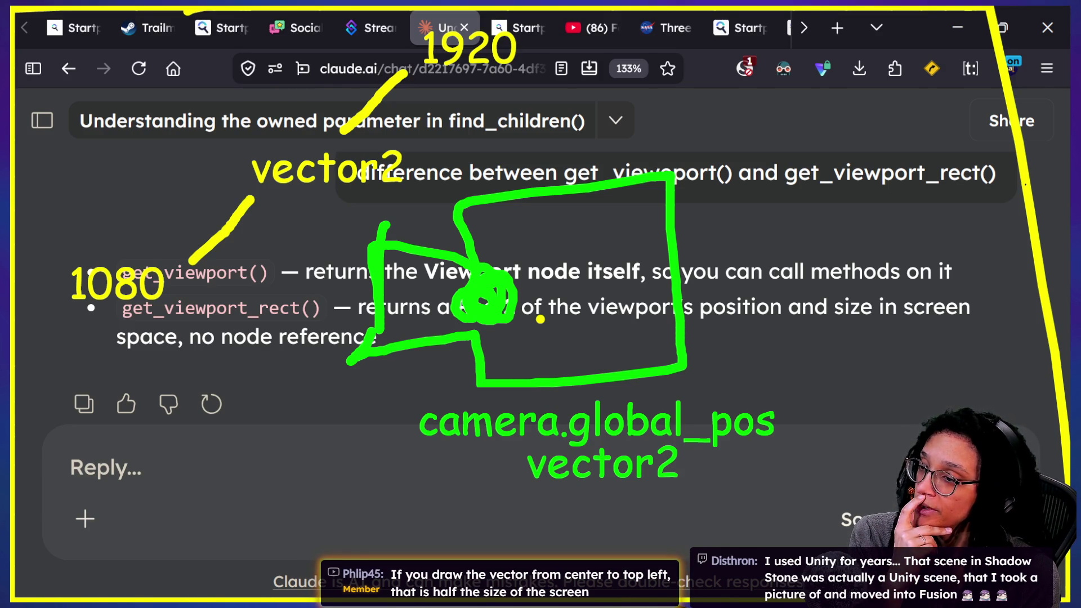
Step: Replace the long yellow diagonal arrow with a yellow '2' and slash beside vector2
left_click_drag(493, 309, 16, 62)
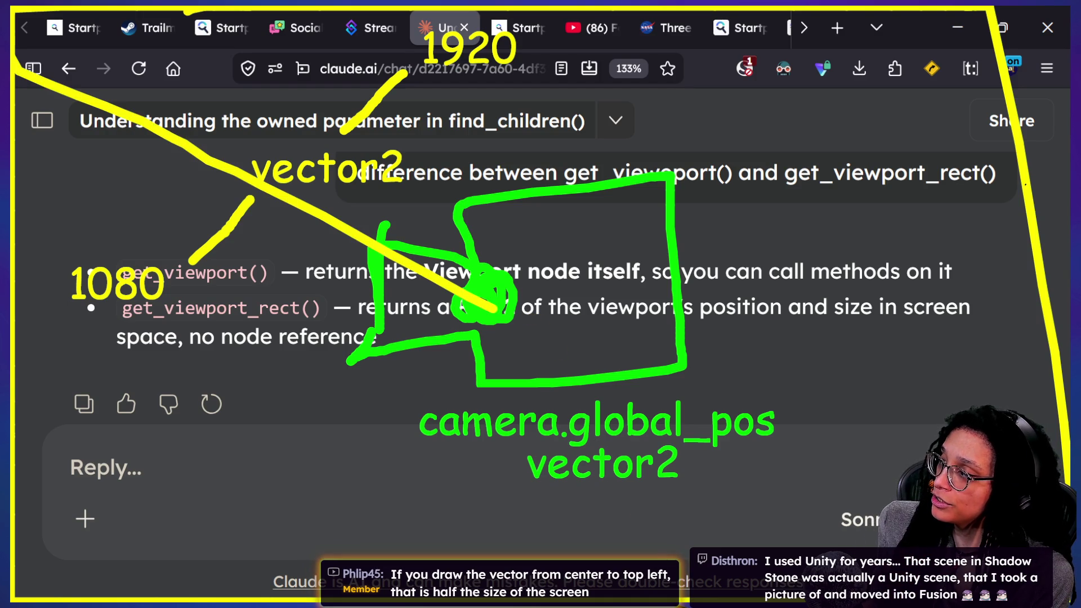
mouse_move(22, 13)
left_mouse_down()
mouse_move(366, 179)
mouse_move(464, 264)
mouse_move(460, 239)
mouse_move(419, 194)
left_mouse_up()
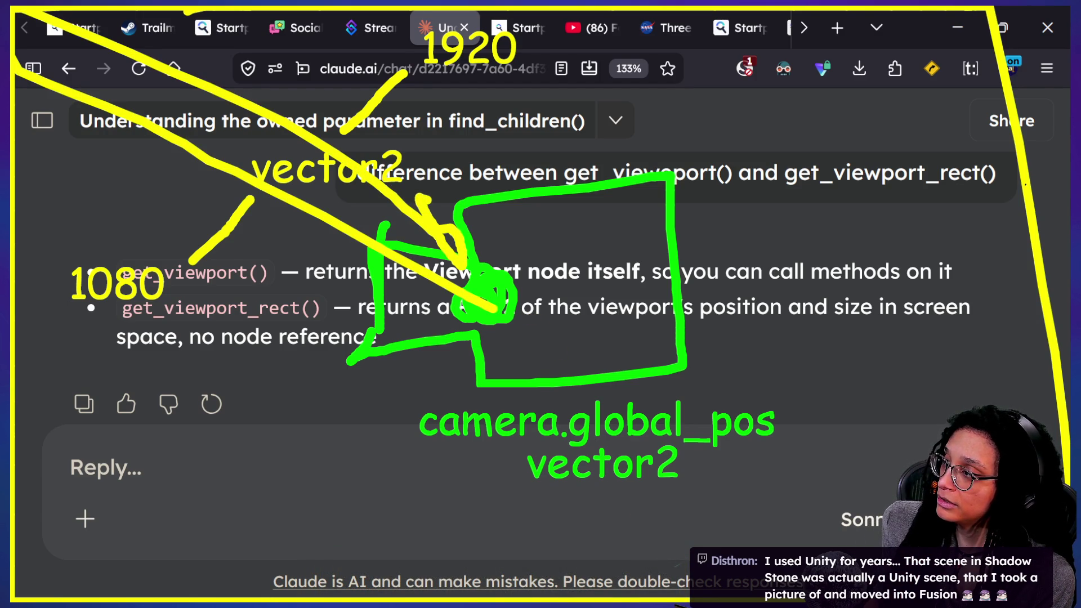
key("ctrl+z")
key("ctrl+z")
key("ctrl+z")
left_click_drag(487, 277, 42, 10)
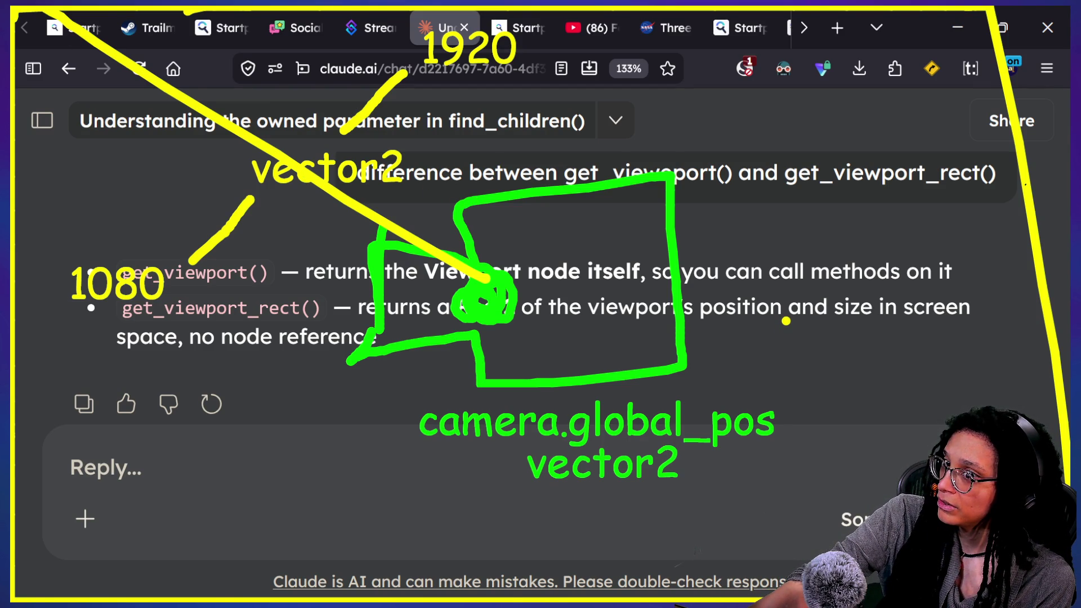
key("ctrl+z")
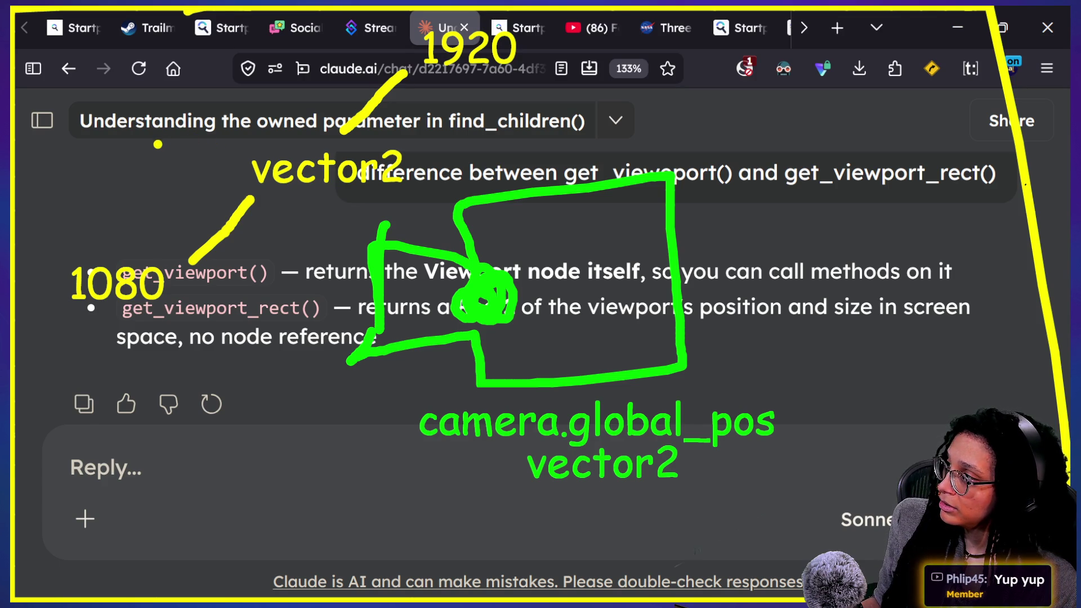
mouse_move(94, 138)
left_mouse_down()
mouse_move(142, 143)
mouse_move(96, 186)
mouse_move(176, 181)
left_mouse_up()
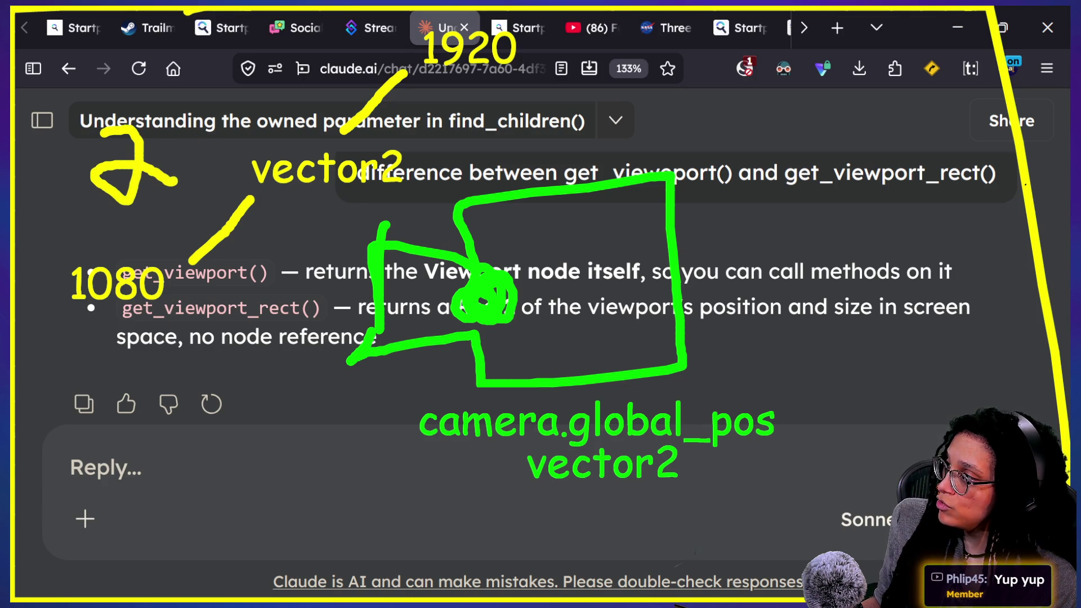
left_click_drag(260, 88, 183, 213)
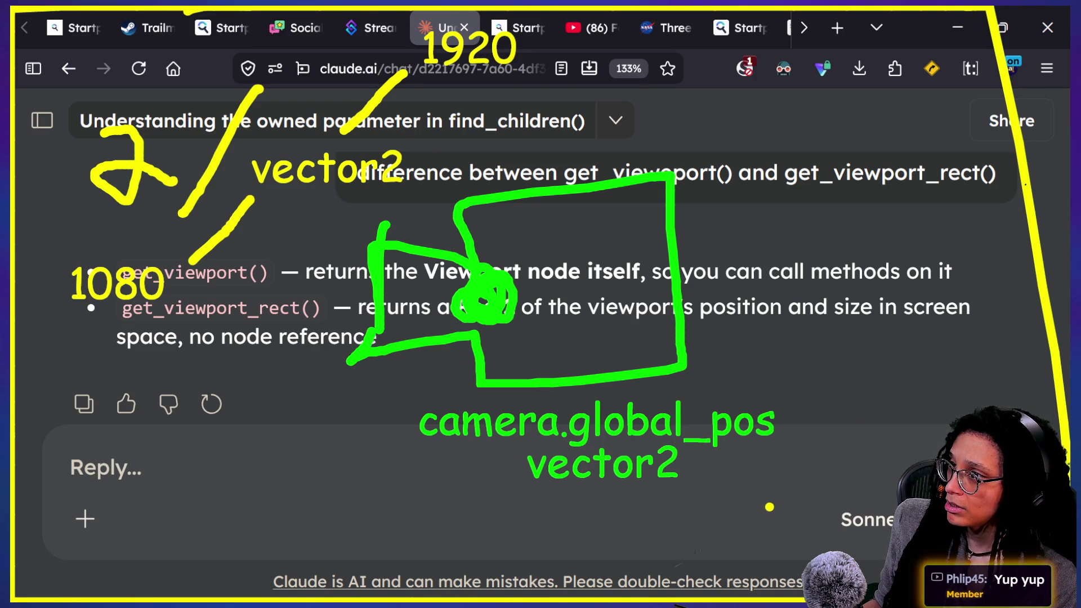
Step: Scribble red over the top-right corner, discarding the trial corner and top-edge strokes
mouse_move(31, 17)
left_mouse_down()
mouse_move(16, 25)
mouse_move(25, 23)
left_mouse_up()
left_click_drag(79, 13, 92, 79)
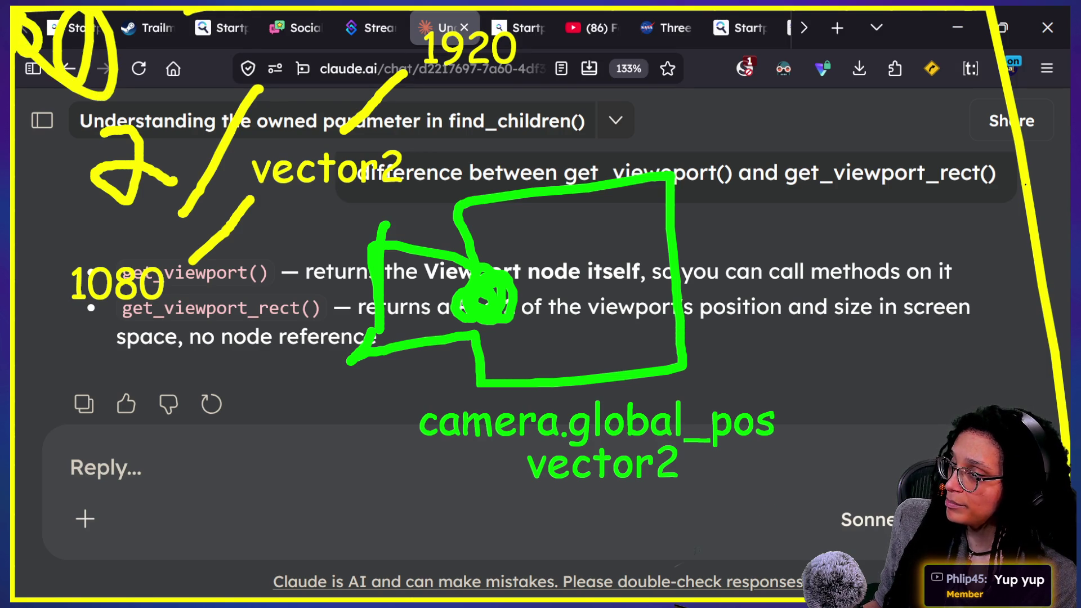
key("ctrl+z")
key("ctrl+z")
key("ctrl+z")
mouse_move(34, 14)
left_mouse_down()
mouse_move(837, 42)
mouse_move(1010, 11)
mouse_move(1053, 22)
left_mouse_up()
key("ctrl+z")
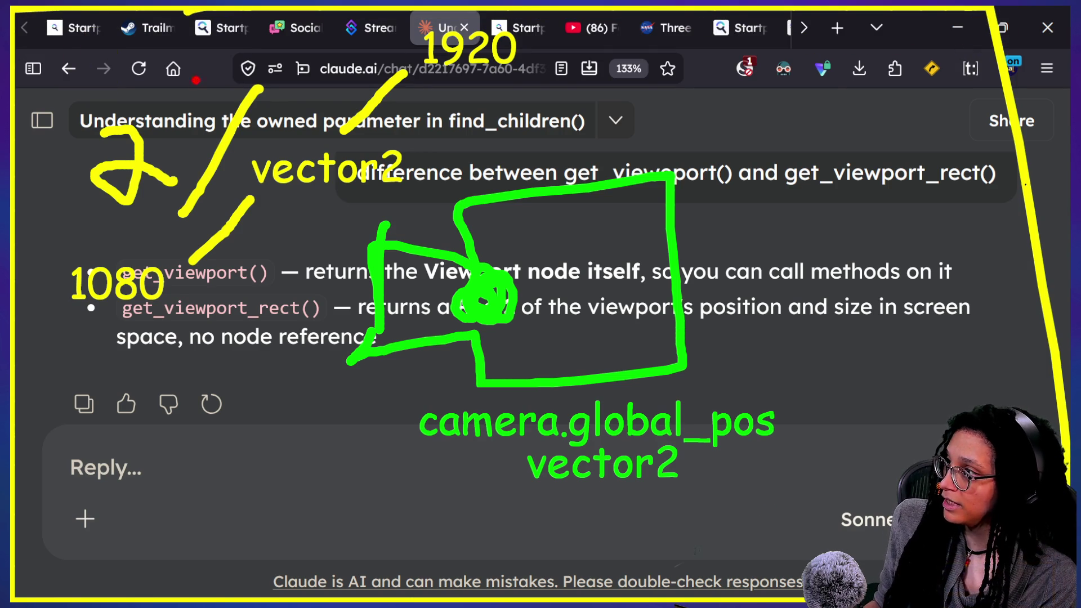
mouse_move(977, 7)
left_mouse_down()
mouse_move(982, 34)
mouse_move(957, 84)
mouse_move(1034, 102)
mouse_move(1036, 35)
left_mouse_up()
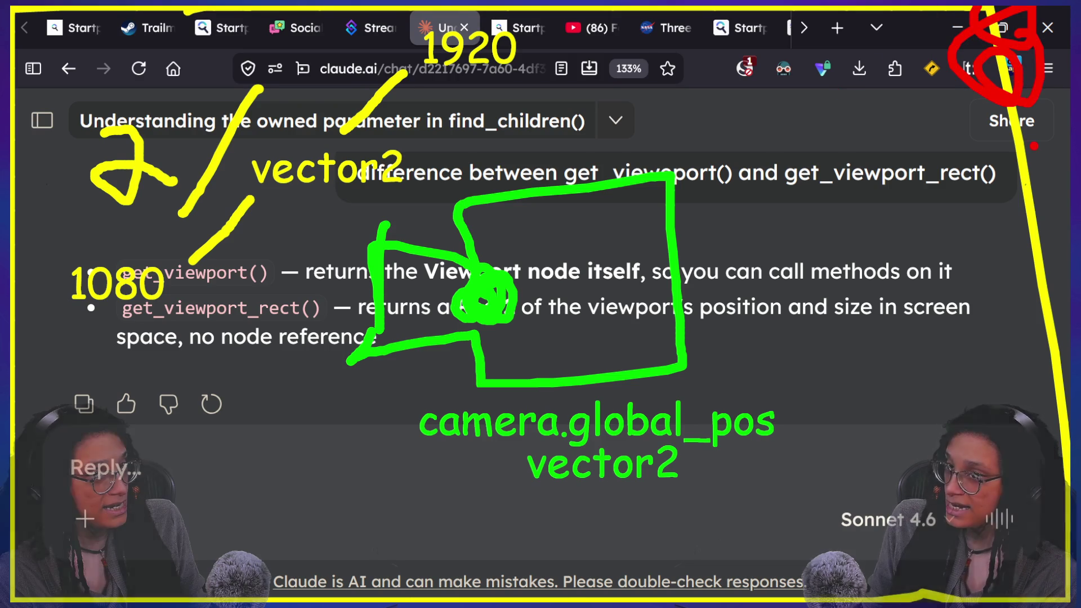
Step: Remove the red marks and old yellow '2' and slash, then write '/2' after vector2
left_click_drag(1042, 489, 1058, 563)
key("ctrl+z")
key("ctrl+z")
mouse_move(1067, 473)
left_mouse_down()
mouse_move(1044, 532)
mouse_move(1055, 529)
left_mouse_up()
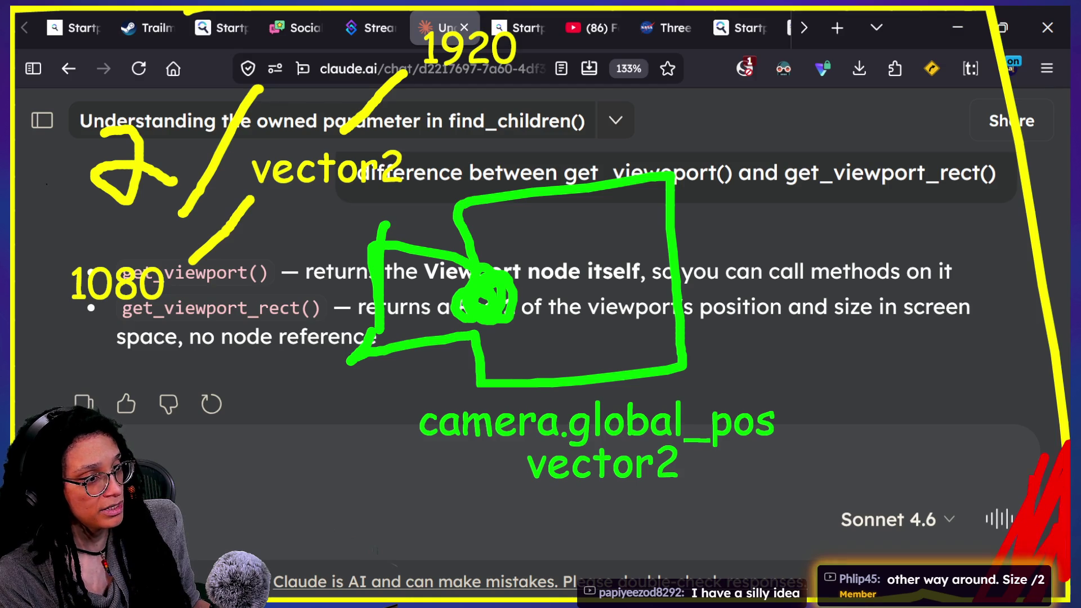
key("ctrl+z")
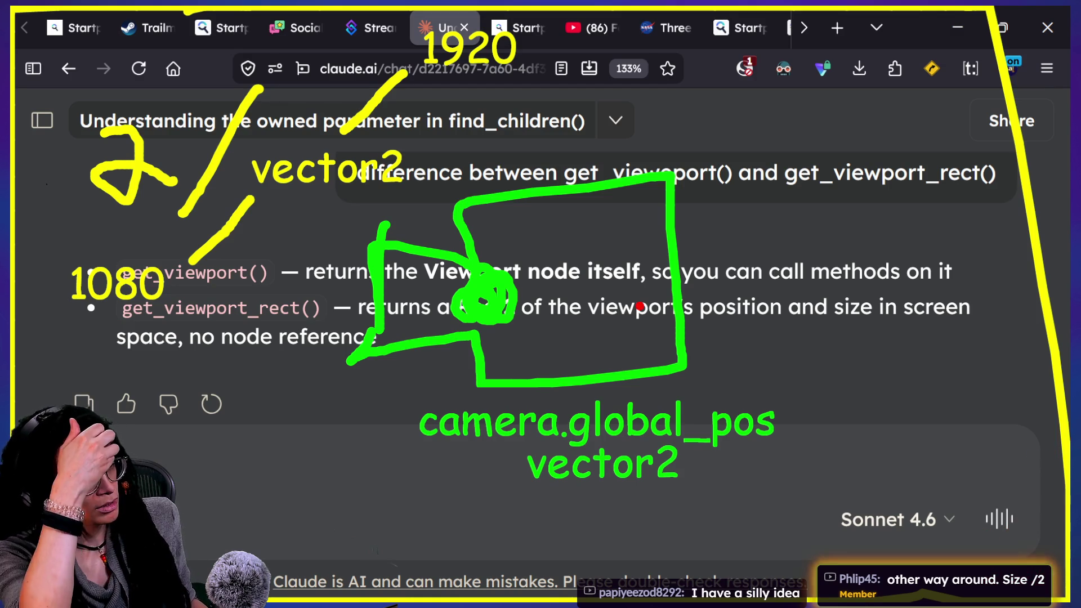
key("ctrl+z")
key("ctrl+z")
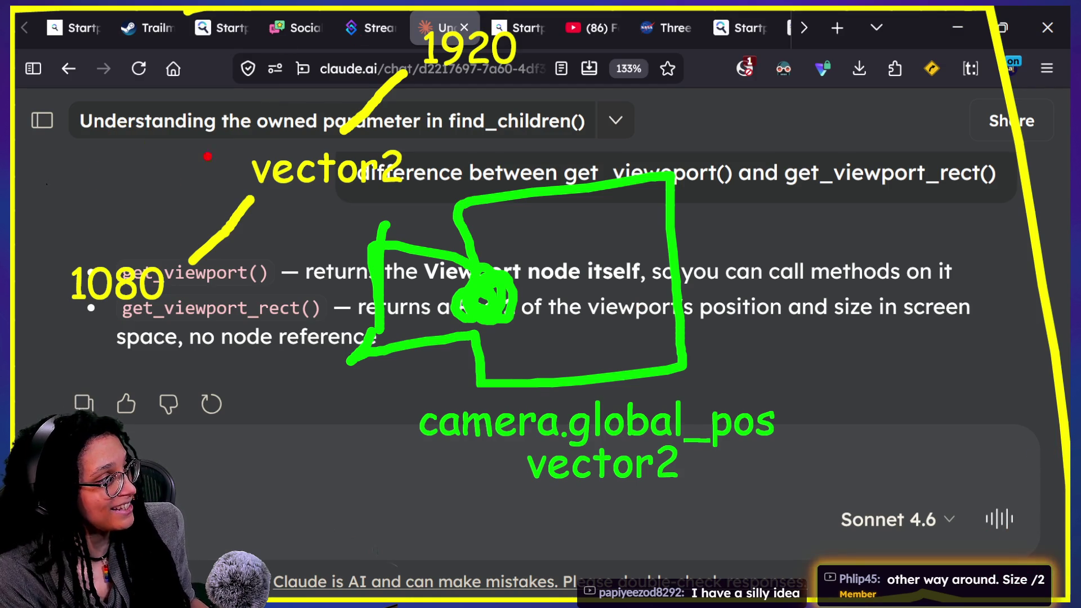
left_click_drag(453, 100, 430, 192)
mouse_move(466, 136)
left_mouse_down()
mouse_move(475, 131)
mouse_move(488, 163)
mouse_move(542, 169)
left_mouse_up()
Step: In red, circle the camera and draw vertical and horizontal lines from the edges to it
key("r")
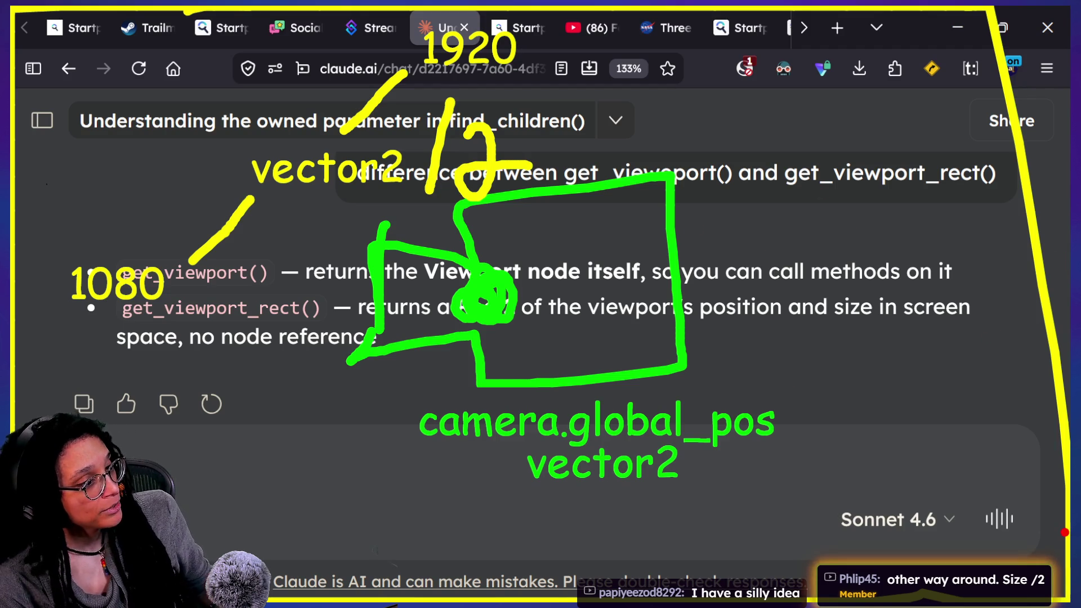
left_click_drag(1067, 498, 1026, 553)
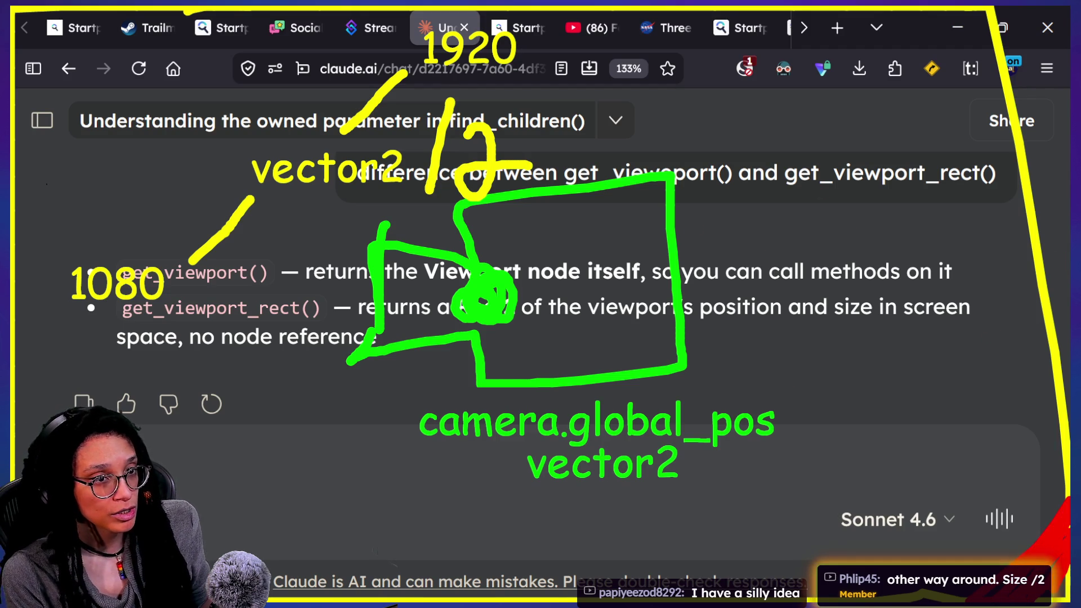
left_click_drag(1056, 516, 1058, 480)
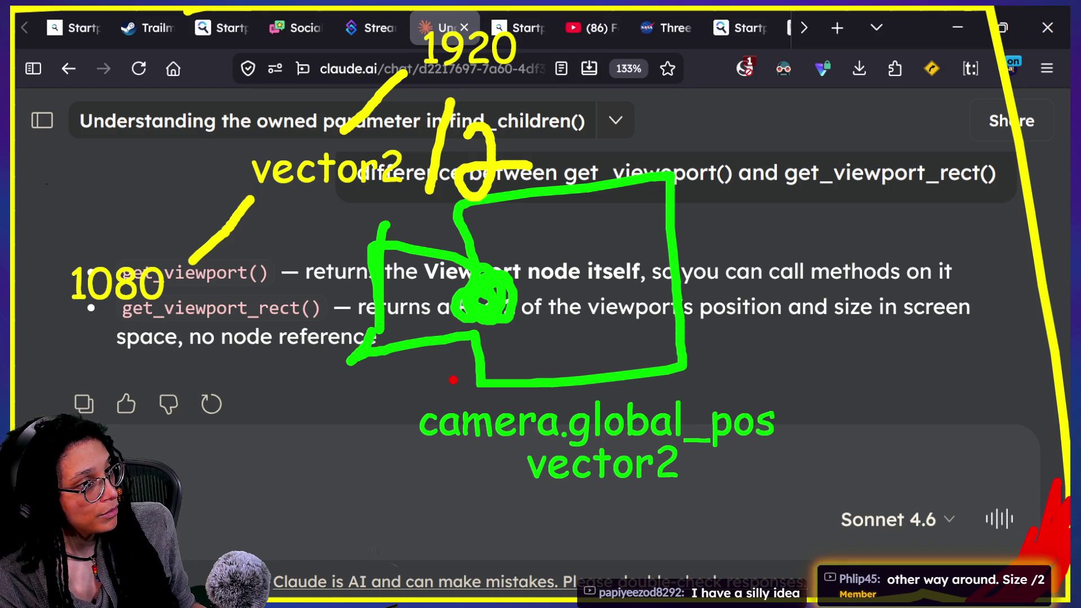
mouse_move(481, 297)
left_mouse_down()
mouse_move(470, 282)
mouse_move(484, 293)
mouse_move(450, 284)
left_mouse_up()
left_click_drag(453, 7, 463, 307)
left_click_drag(45, 297, 475, 291)
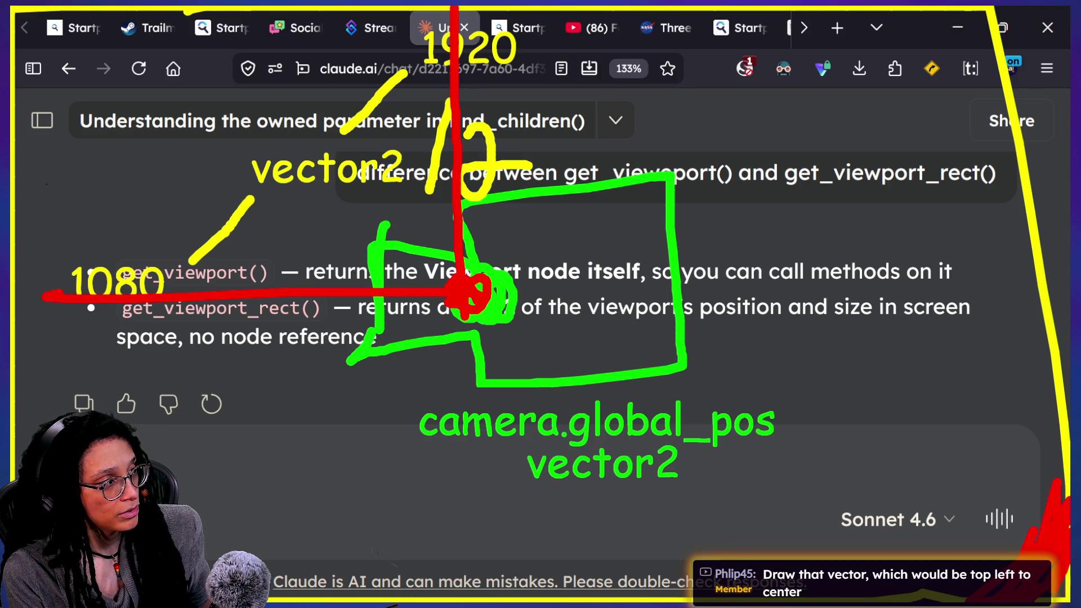
Step: Add a red diagonal and corner loop, then undo all the red crosshair and diagonal lines
mouse_move(827, 470)
left_mouse_down()
mouse_move(1013, 569)
mouse_move(479, 297)
left_mouse_up()
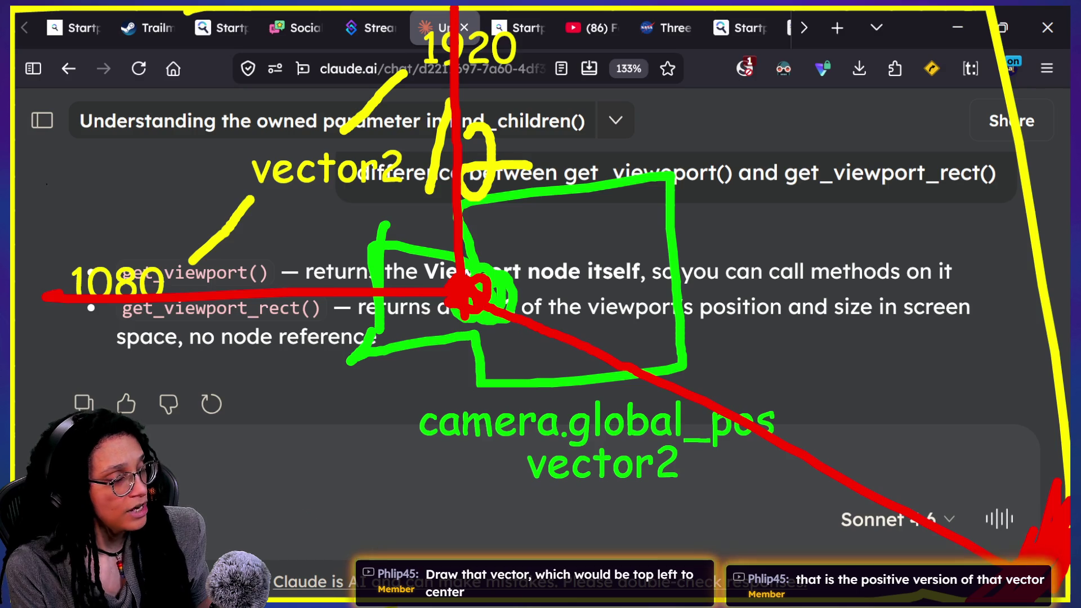
mouse_move(15, 19)
left_mouse_down()
mouse_move(25, 45)
mouse_move(155, 179)
mouse_move(53, 25)
left_mouse_up()
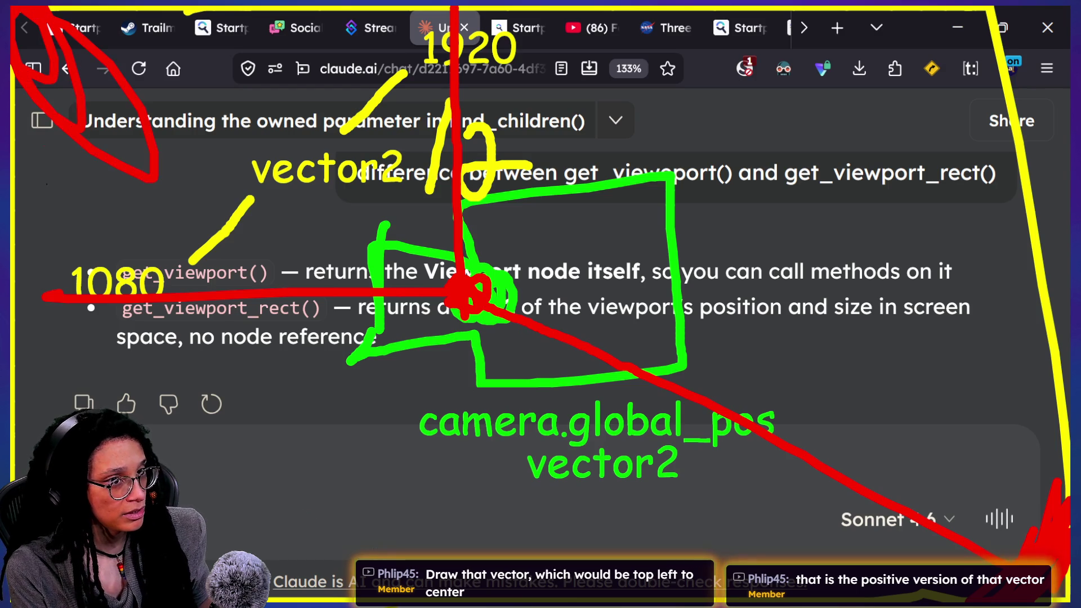
key("ctrl+z")
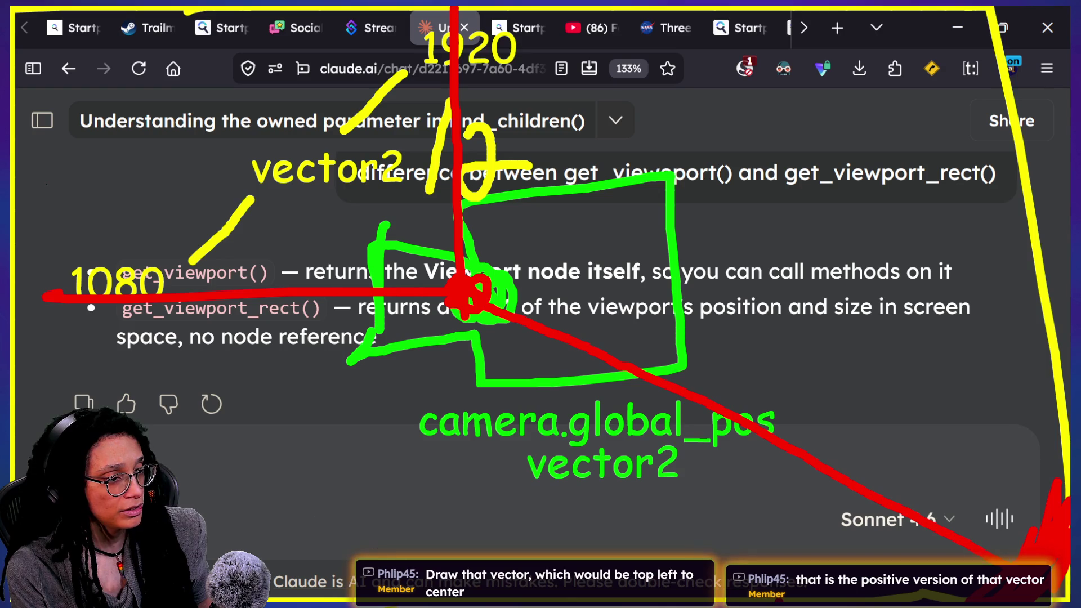
key("ctrl+z")
key("ctrl+z")
key("ctrl+z")
key("ctrl+z")
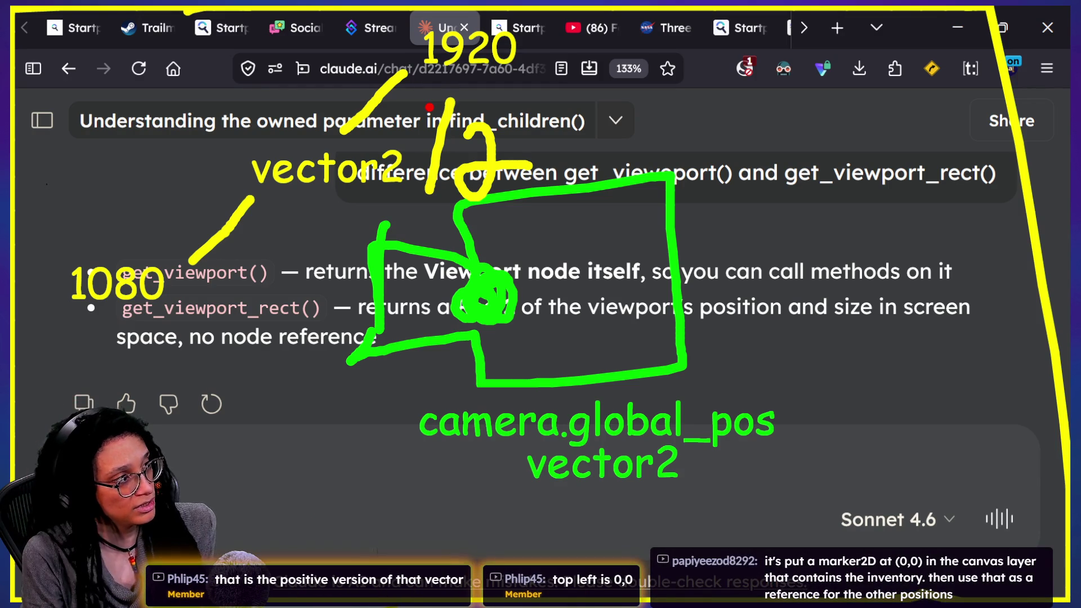
Step: Try red strokes around the top-left corner, top edge and left edge, undoing each
mouse_move(17, 8)
left_mouse_down()
mouse_move(46, 9)
mouse_move(33, 45)
left_mouse_up()
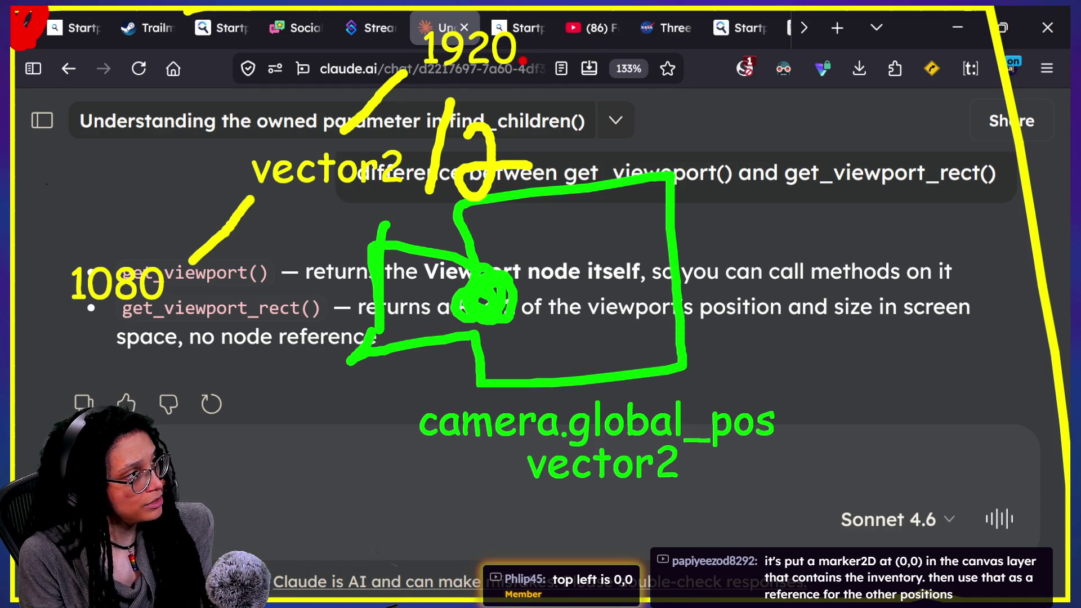
mouse_move(59, 16)
left_mouse_down()
mouse_move(308, 49)
mouse_move(917, 39)
mouse_move(923, 17)
mouse_move(940, 70)
left_mouse_up()
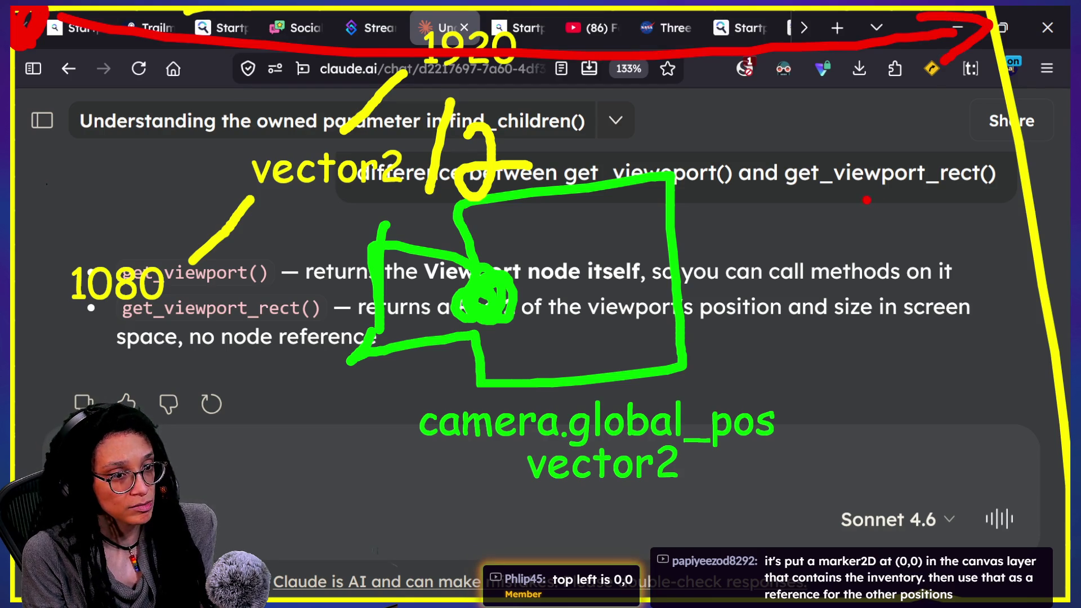
key("ctrl+z")
key("ctrl+z")
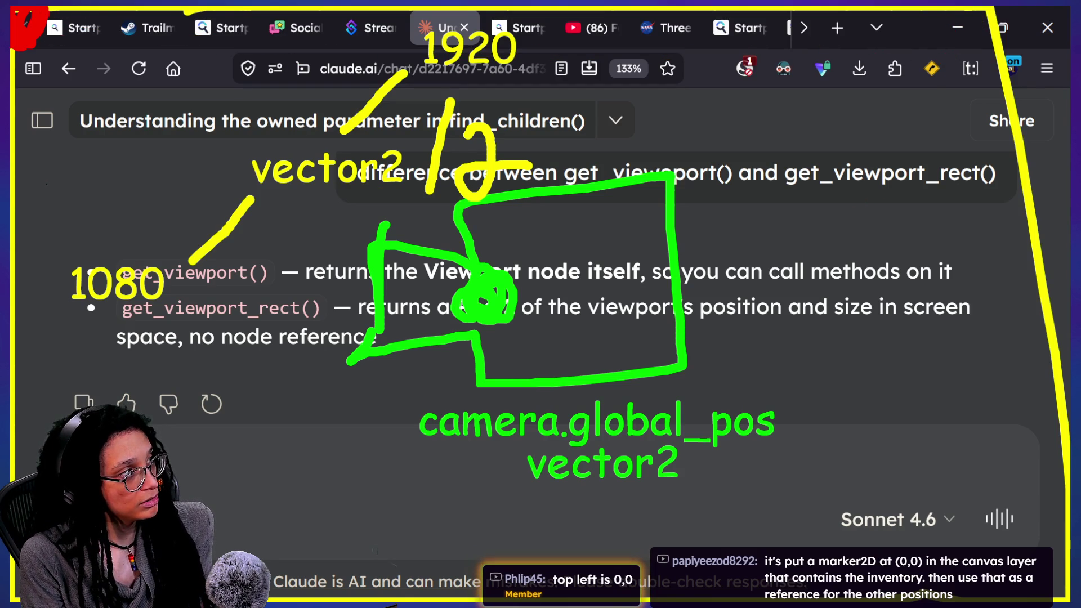
mouse_move(87, 27)
left_mouse_down()
mouse_move(625, 27)
mouse_move(1021, 10)
mouse_move(983, 62)
left_mouse_up()
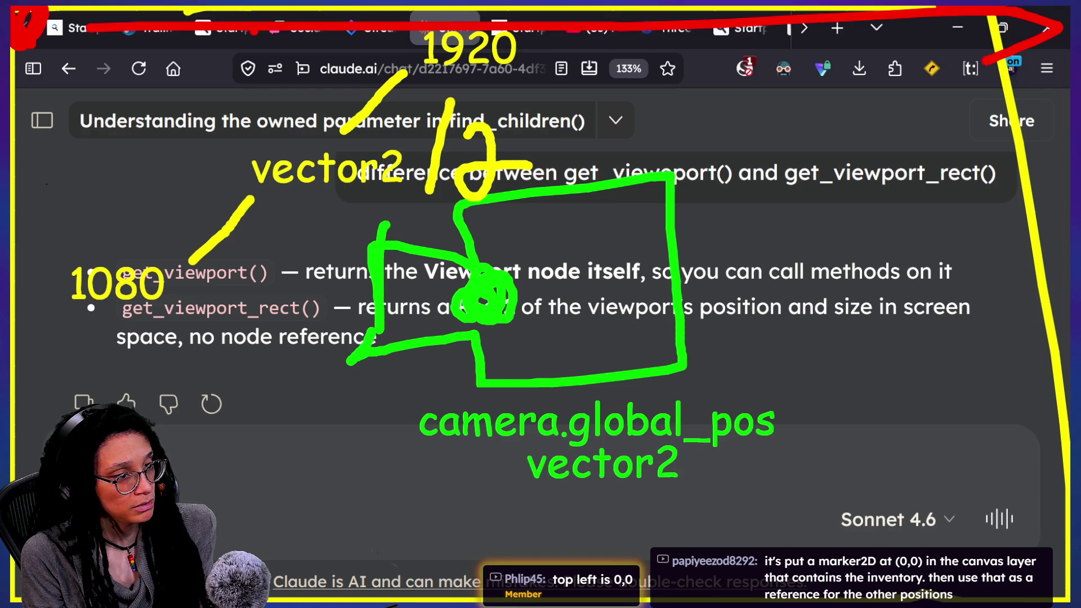
key("ctrl+z")
key("ctrl+z")
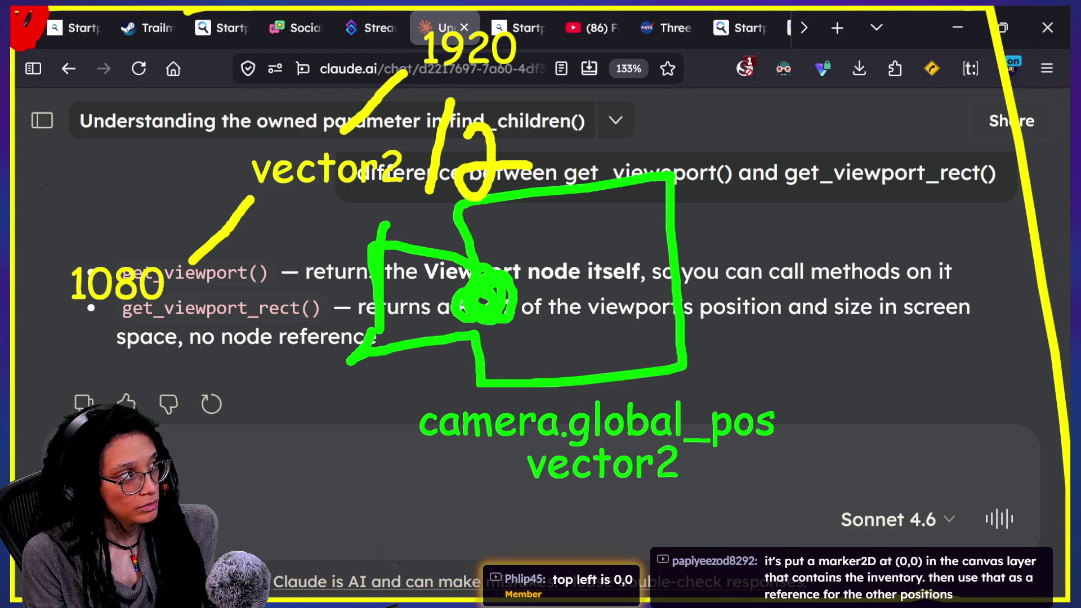
left_click_drag(35, 45, 14, 369)
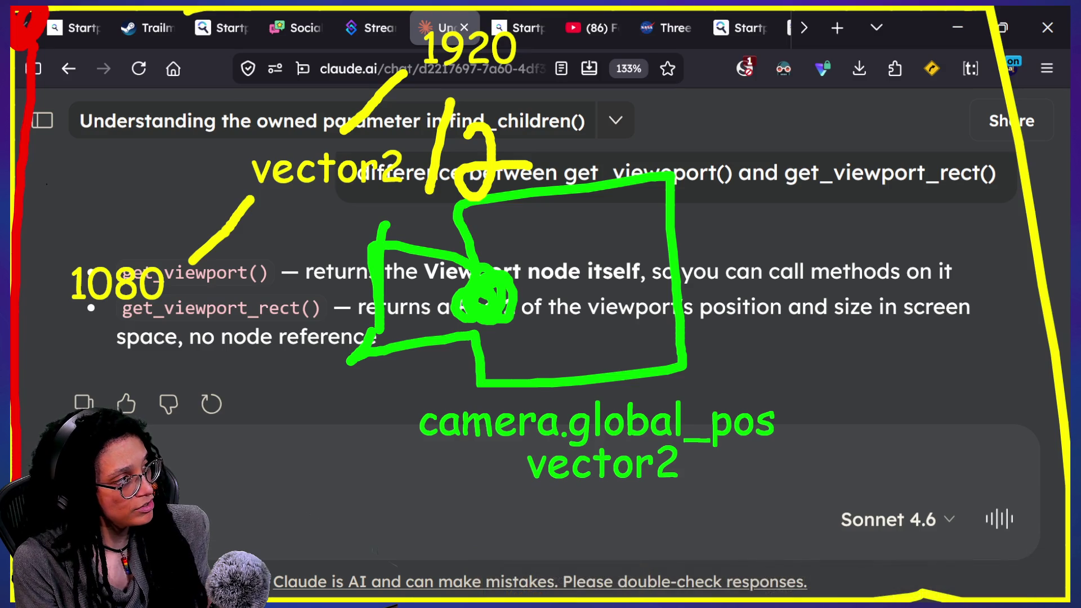
key("ctrl+z")
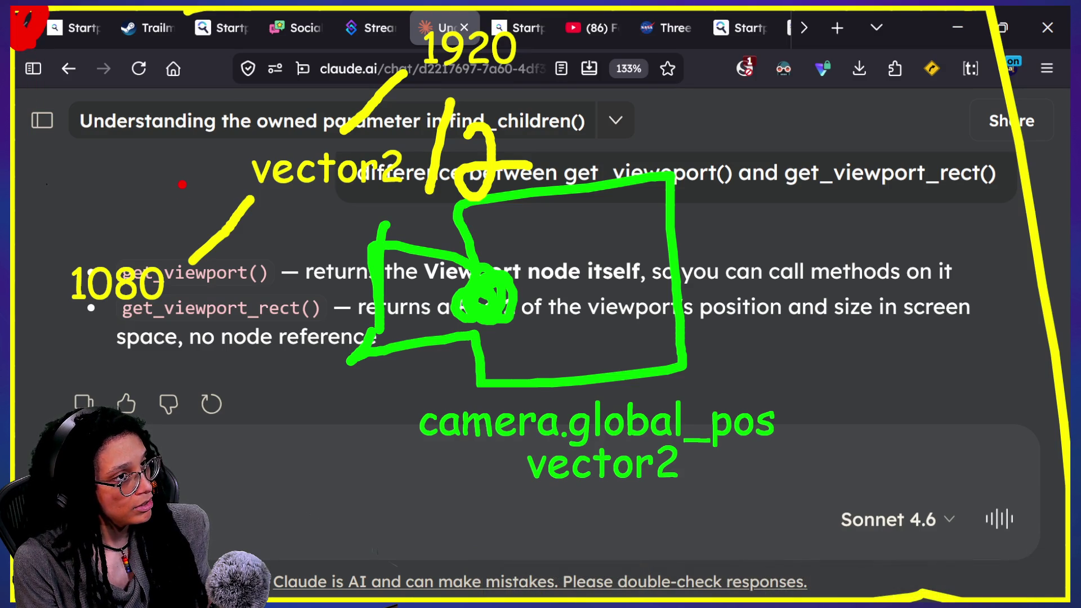
Step: Draw a red diagonal to the bottom-right, then undo it with the yellow 2, slash and vector2 label
left_click_drag(49, 20, 892, 601)
left_click_drag(914, 541, 833, 600)
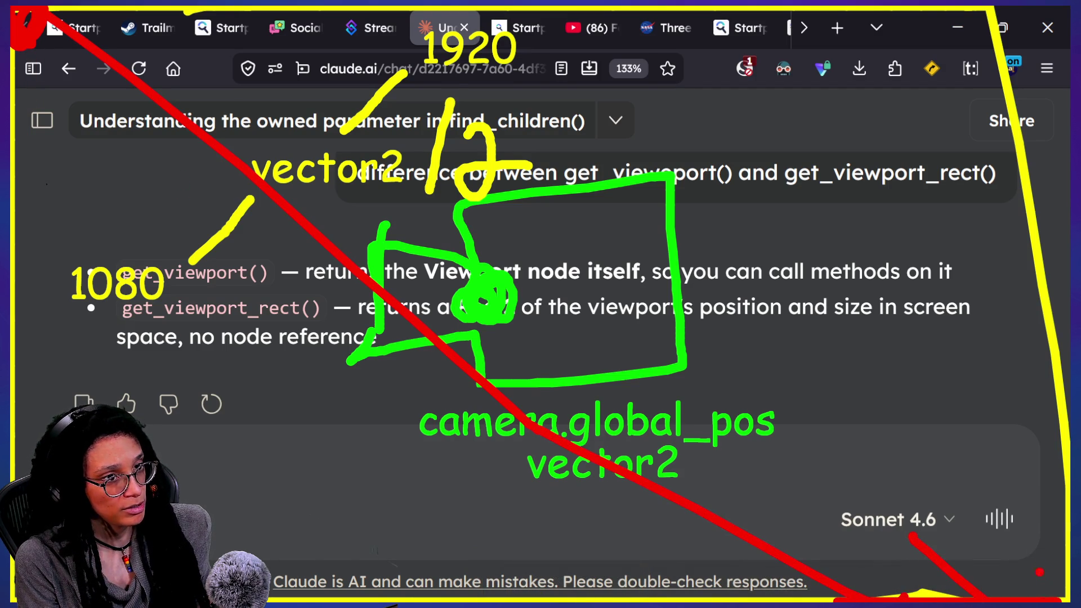
key("ctrl+z")
key("ctrl+z")
key("ctrl+z")
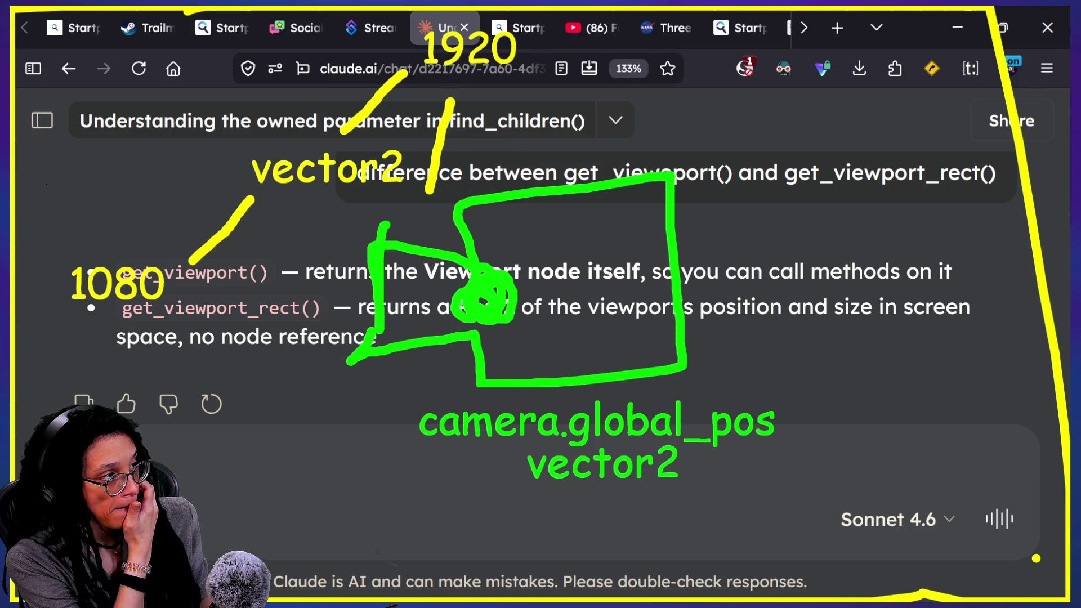
key("ctrl+z")
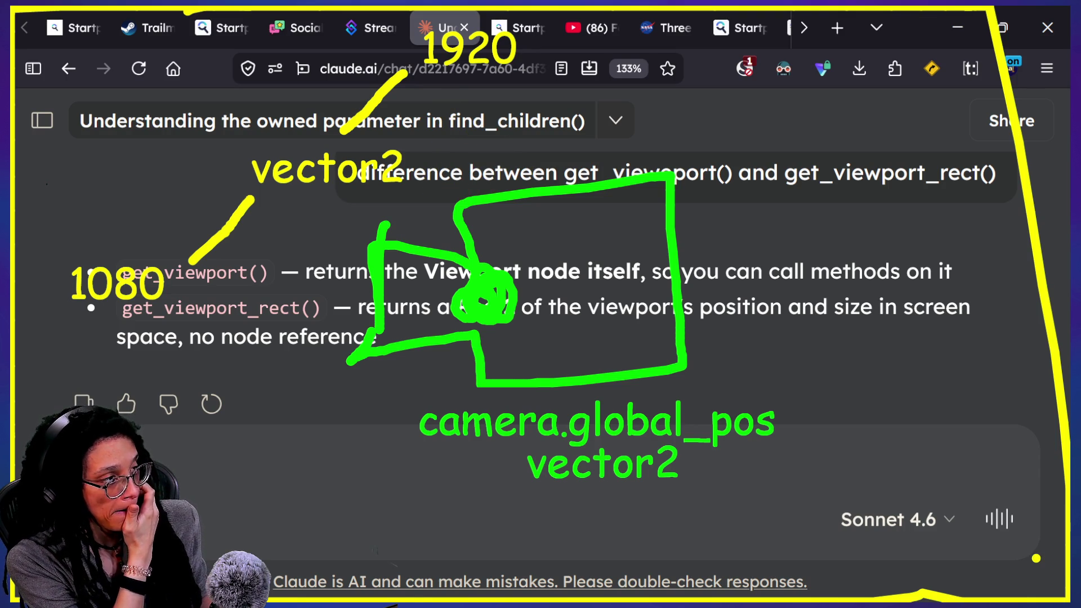
key("ctrl+z")
key("ctrl+z")
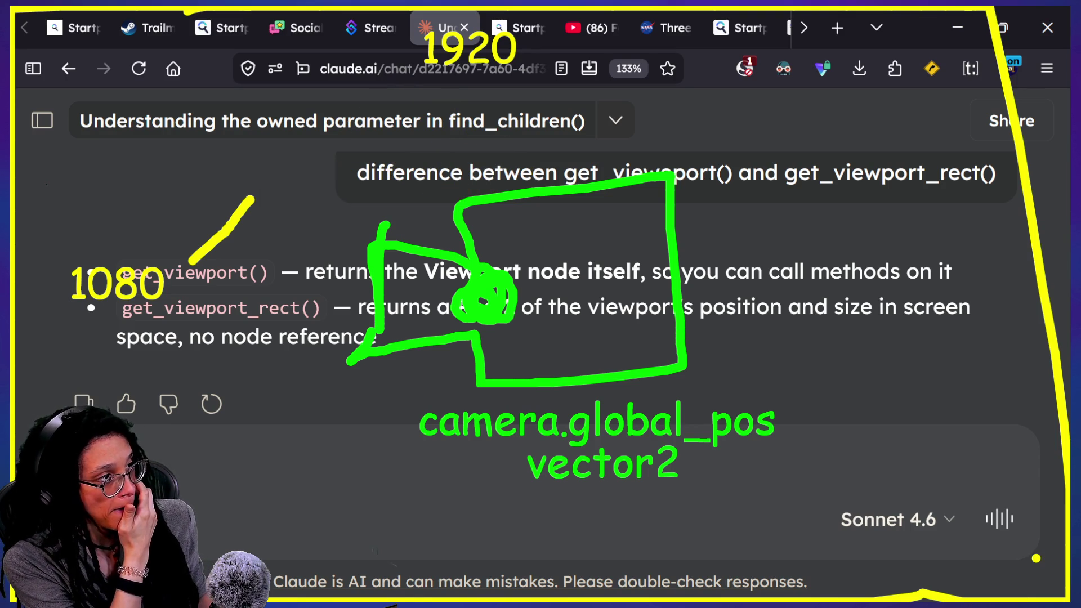
Step: Draw a new yellow stroke near the top and label it vector2
left_click_drag(415, 79, 360, 121)
type("t")
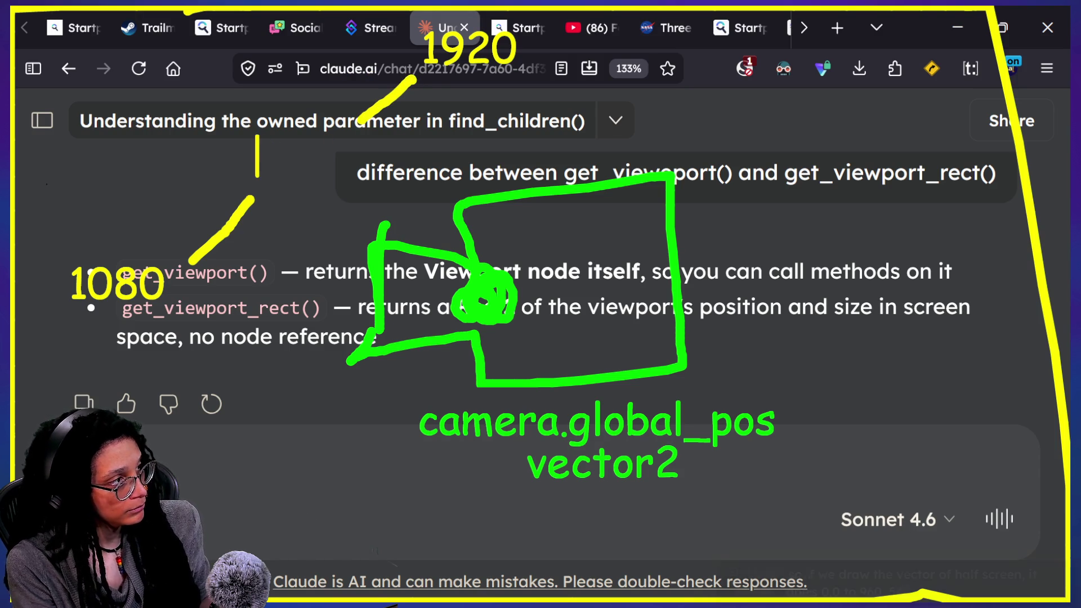
type("vw")
key("BackSpace")
type("e")
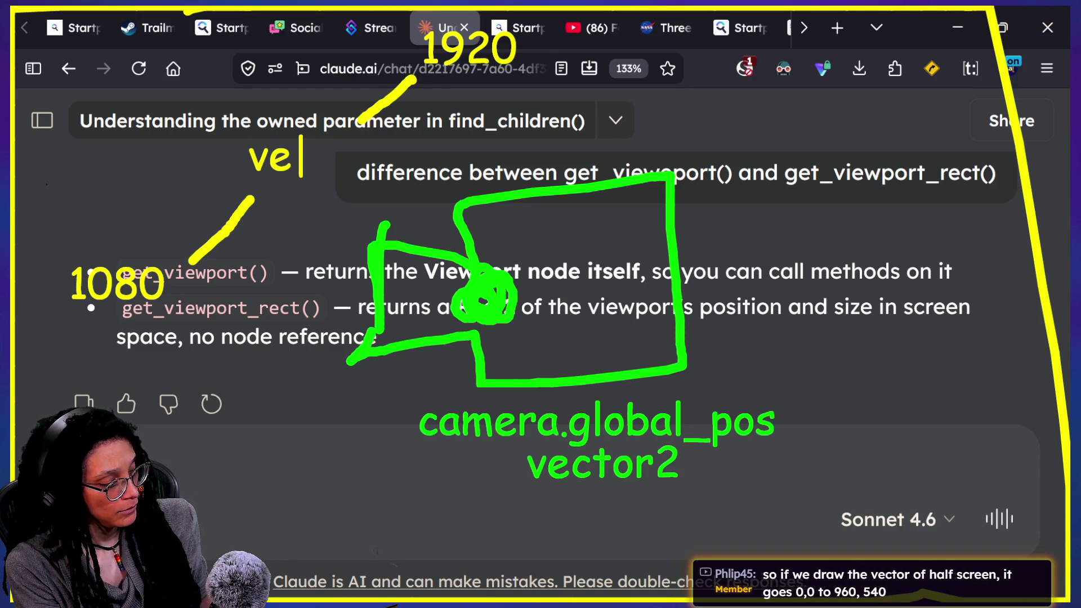
type("ctor2")
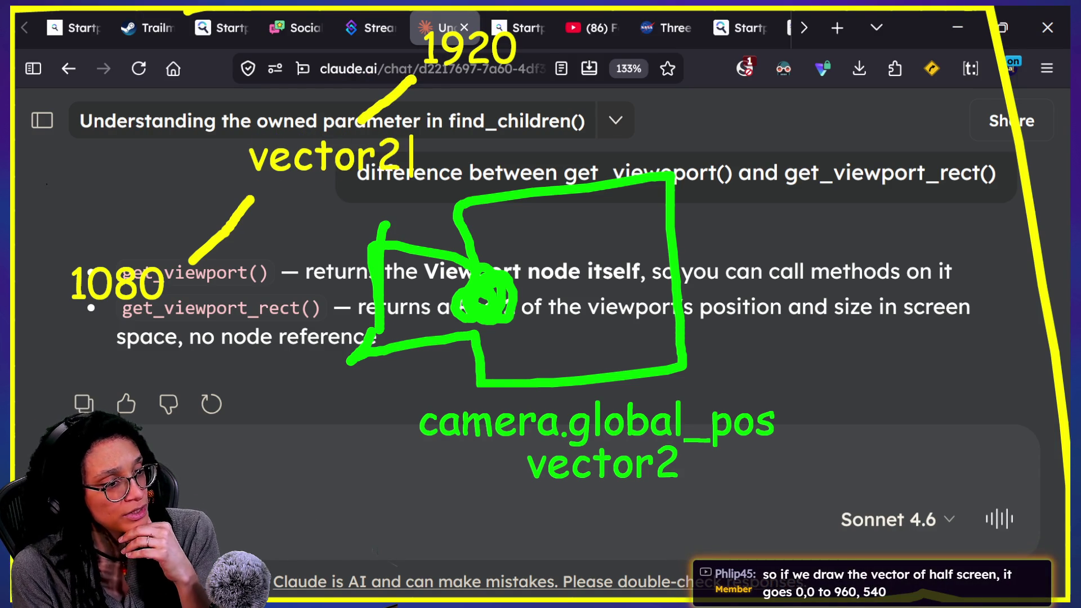
key("Escape")
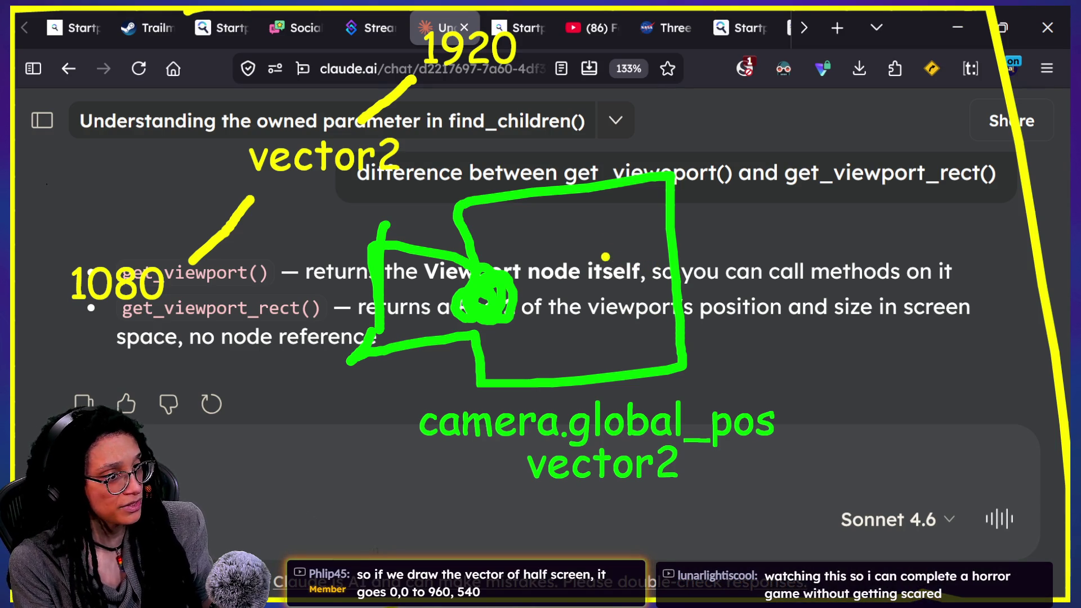
Step: Draw red lines from the top and left edges to the camera, undo them, and type 1920
mouse_move(496, 279)
left_mouse_down()
mouse_move(480, 302)
mouse_move(467, 281)
mouse_move(492, 290)
left_mouse_up()
mouse_move(477, 7)
left_mouse_down()
mouse_move(462, 234)
mouse_move(471, 258)
left_mouse_up()
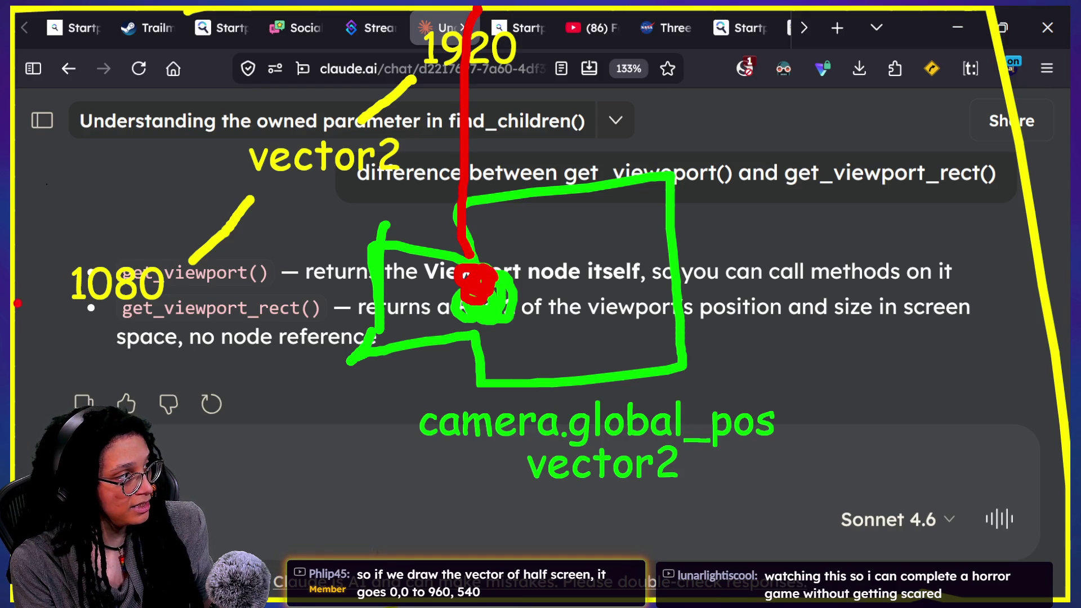
left_click_drag(16, 302, 467, 282)
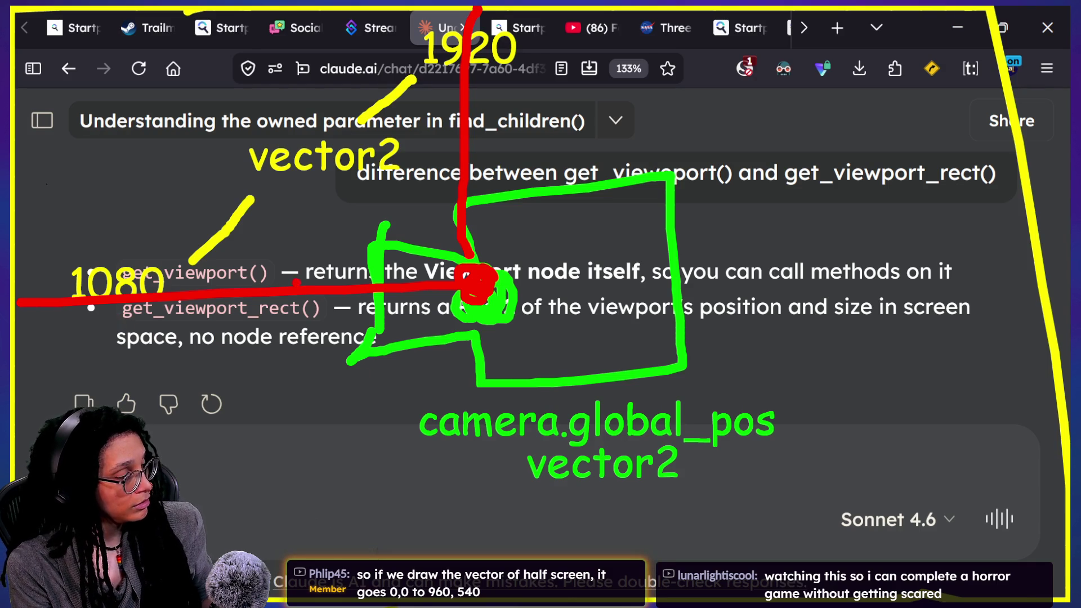
key("ctrl+z")
key("ctrl+z")
key("ctrl+z")
key("ctrl+z")
key("ctrl+z")
key("ctrl+z")
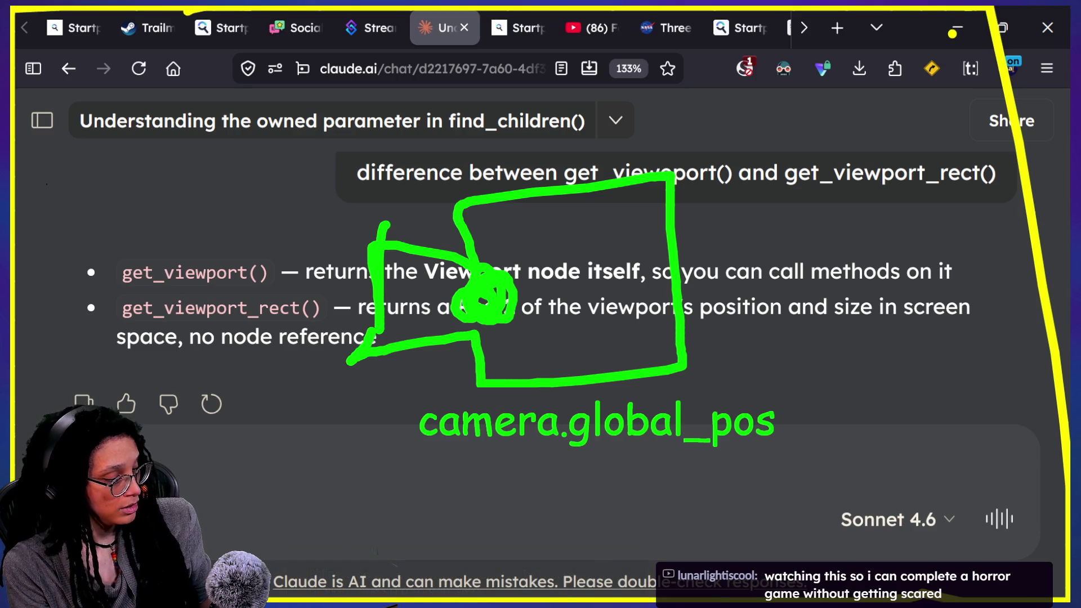
type("1920")
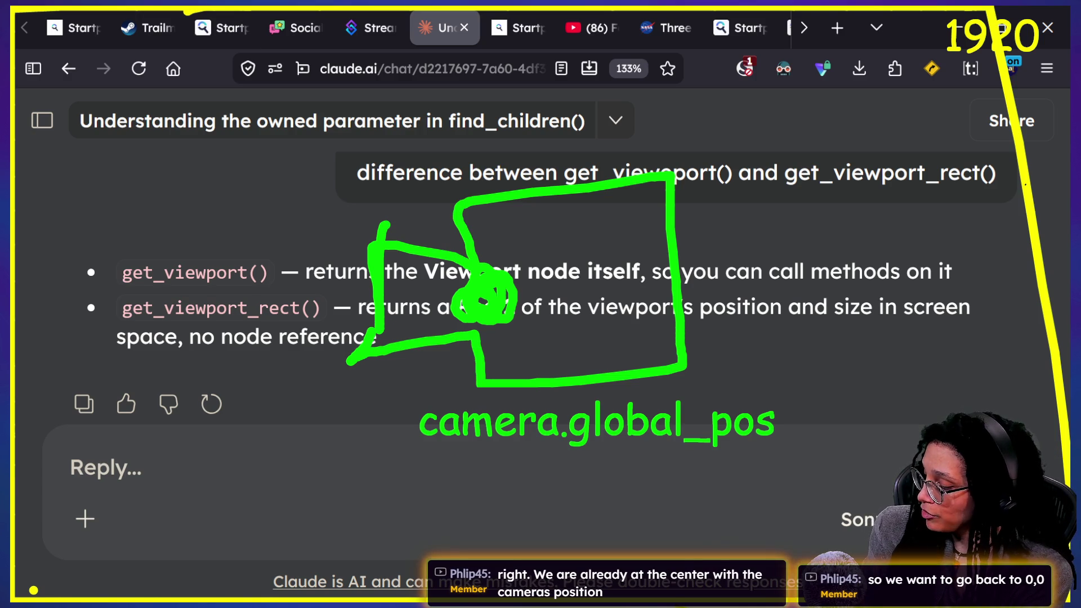
Step: Place the height label 1080 at the bottom left, retyping it at a corrected spot
left_click_drag(34, 590, 34, 574)
type("1080")
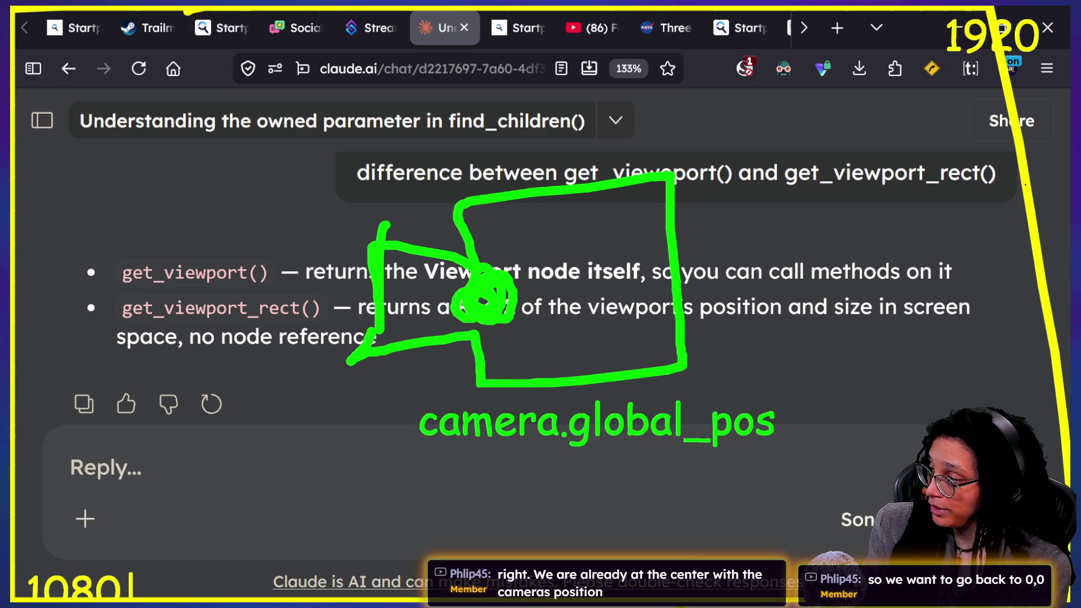
key("BackSpace")
key("BackSpace")
key("BackSpace")
left_click_drag(39, 591, 40, 550)
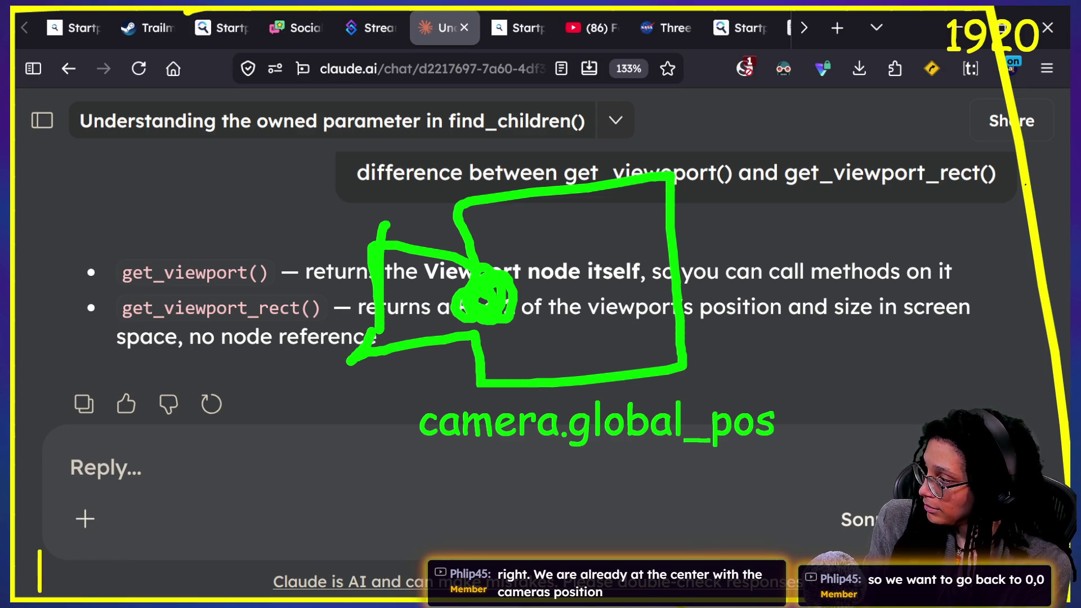
type("1080")
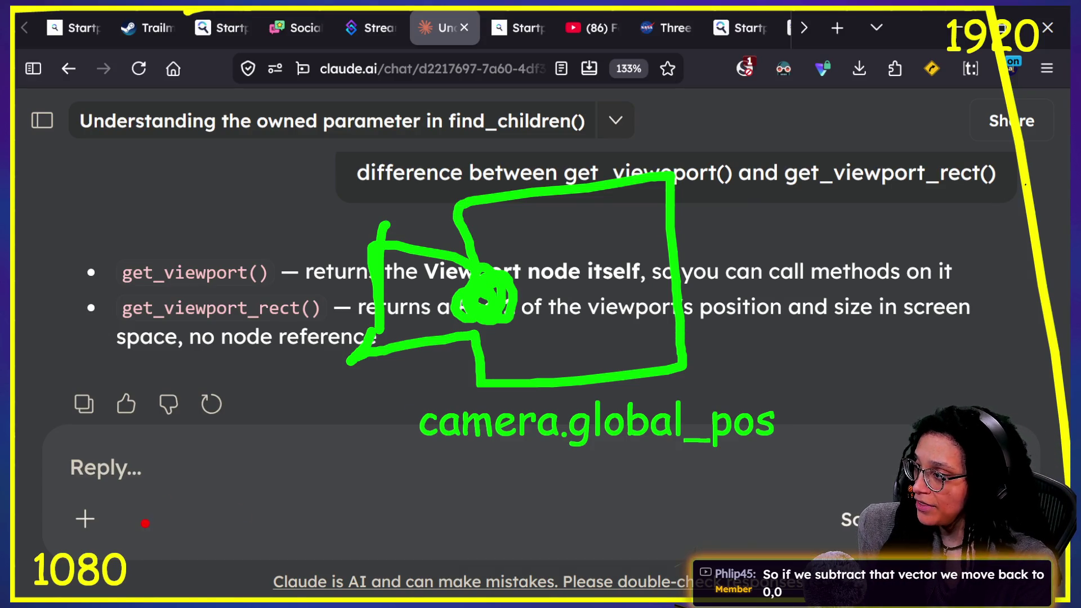
Step: Write red half marks near the reply box and beside the 1920 label
left_click_drag(144, 518, 495, 284)
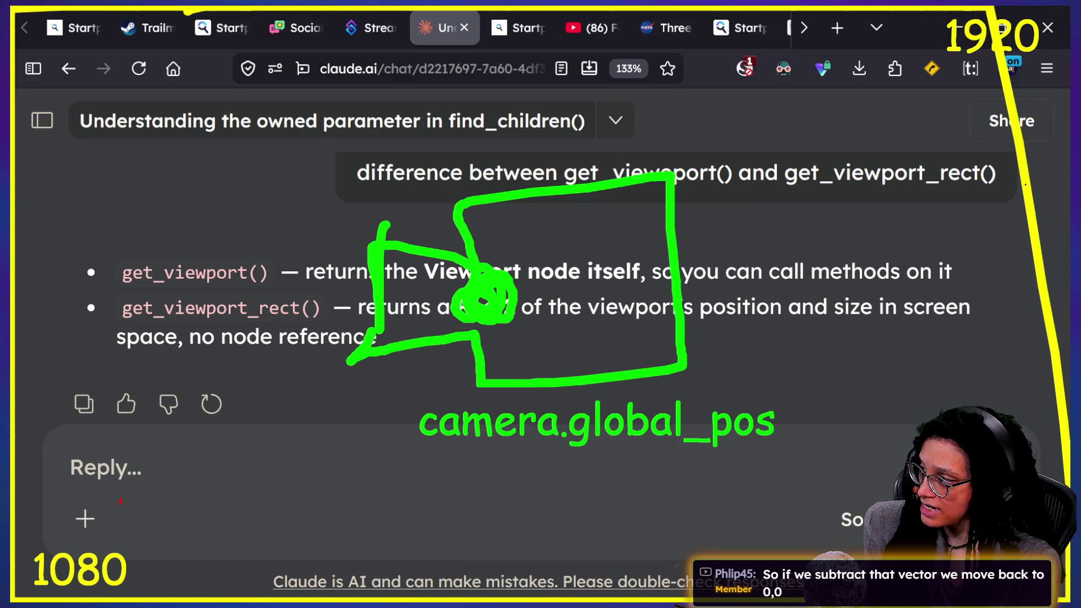
left_click_drag(140, 482, 169, 512)
left_click_drag(181, 467, 159, 547)
mouse_move(207, 445)
left_mouse_down()
mouse_move(213, 495)
mouse_move(266, 504)
left_mouse_up()
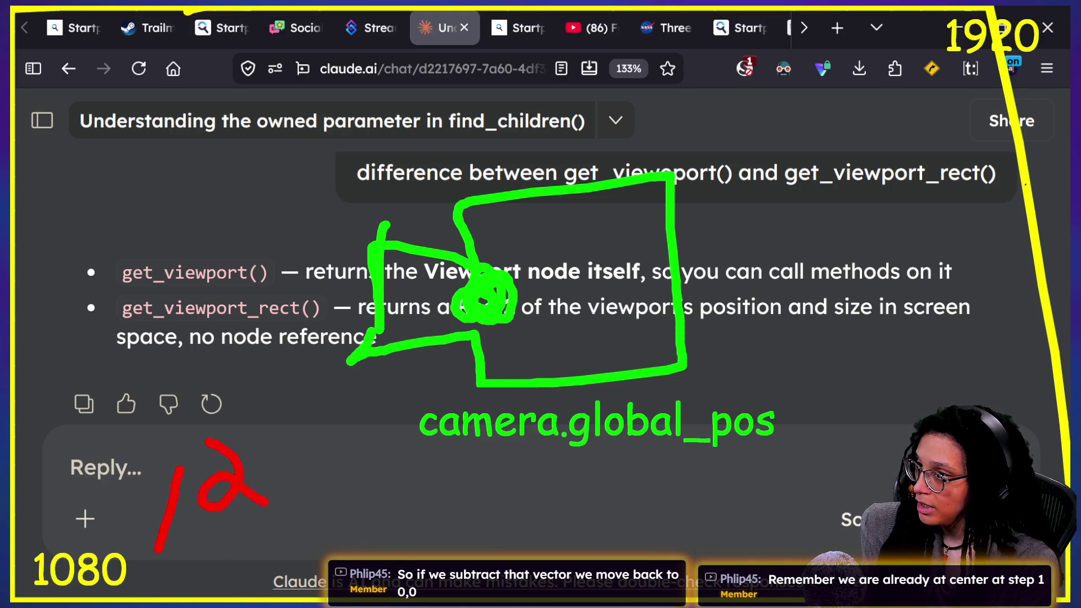
mouse_move(1008, 79)
left_mouse_down()
mouse_move(982, 124)
mouse_move(1030, 150)
left_mouse_up()
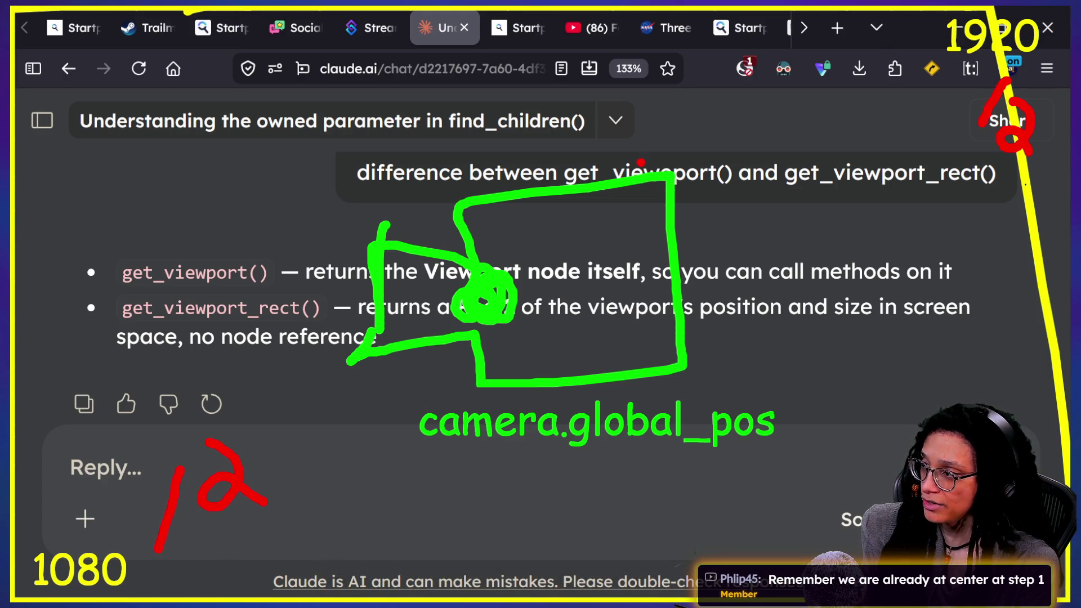
Step: Label the camera point 960,540 and draw red arrows from both half marks to it
left_click_drag(449, 216, 449, 256)
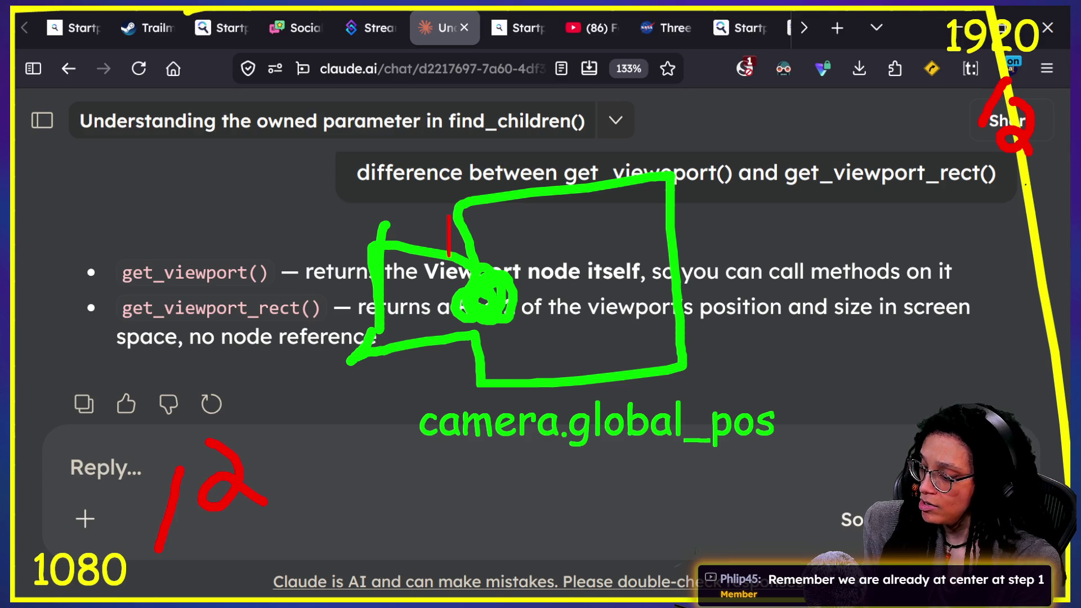
type("9")
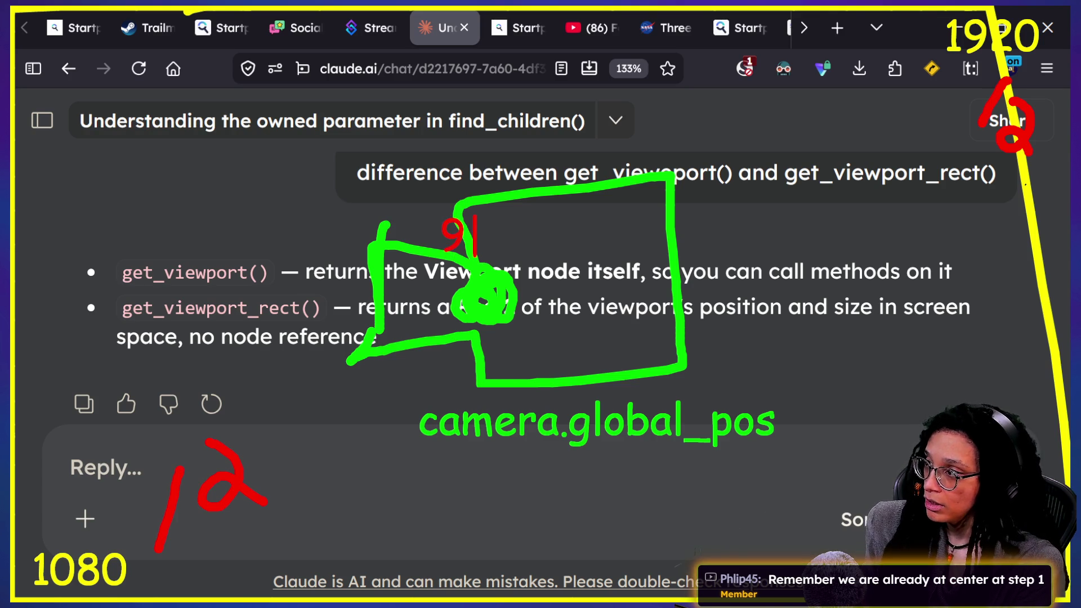
type("60")
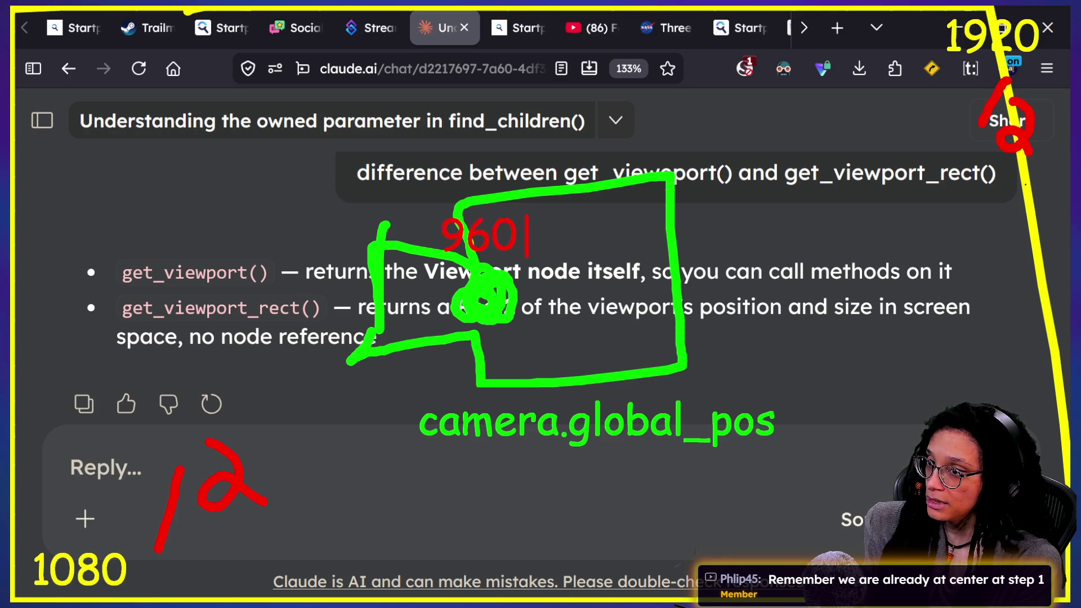
type(",540")
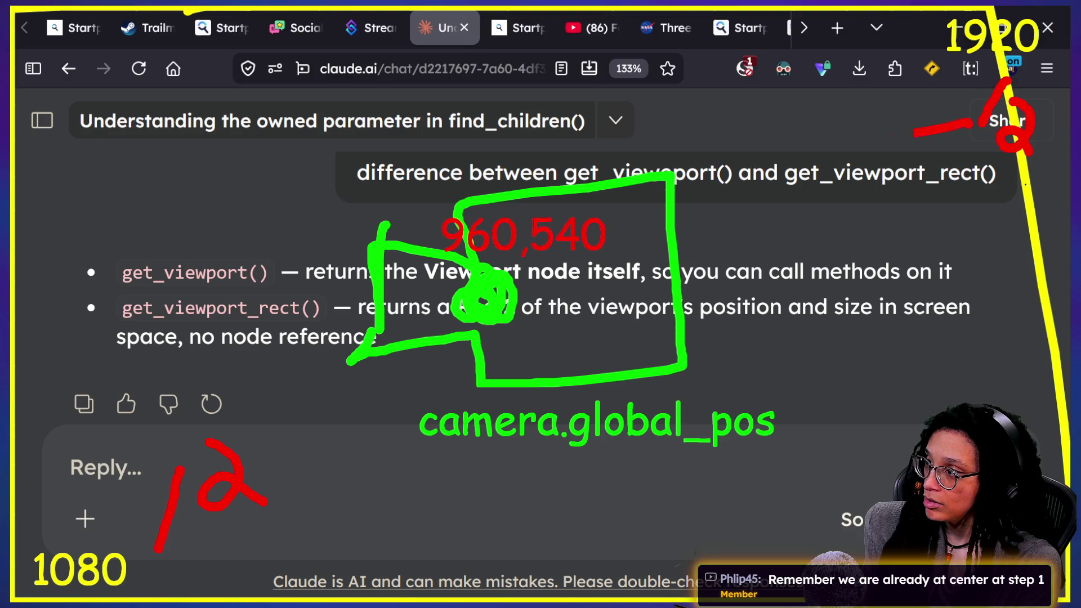
left_click_drag(969, 121, 555, 256)
key("ctrl+z")
left_click_drag(962, 151, 534, 290)
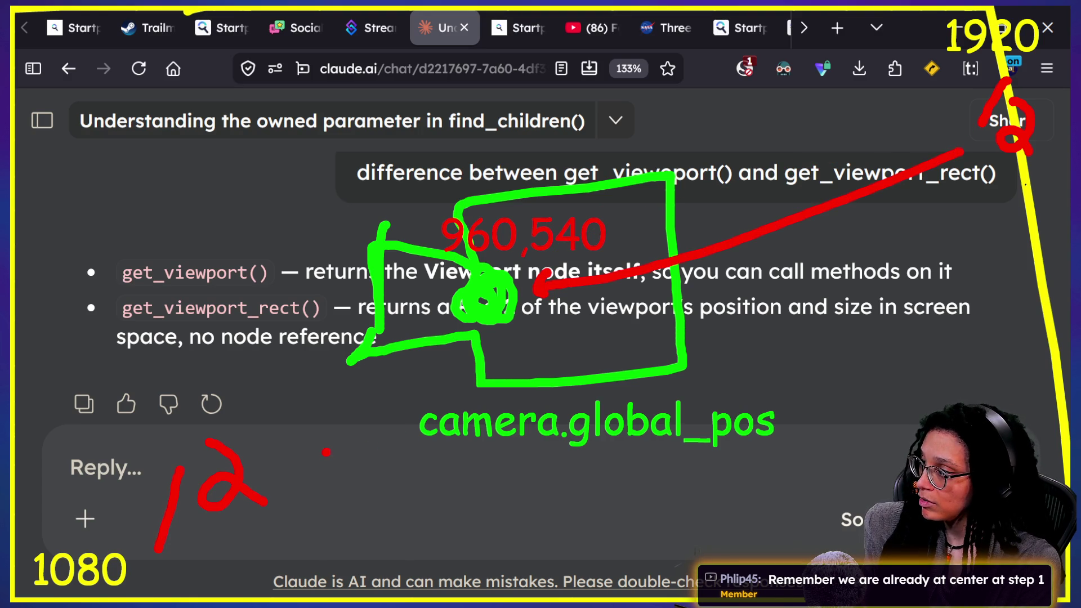
mouse_move(281, 478)
left_mouse_down()
mouse_move(473, 331)
mouse_move(456, 332)
left_mouse_up()
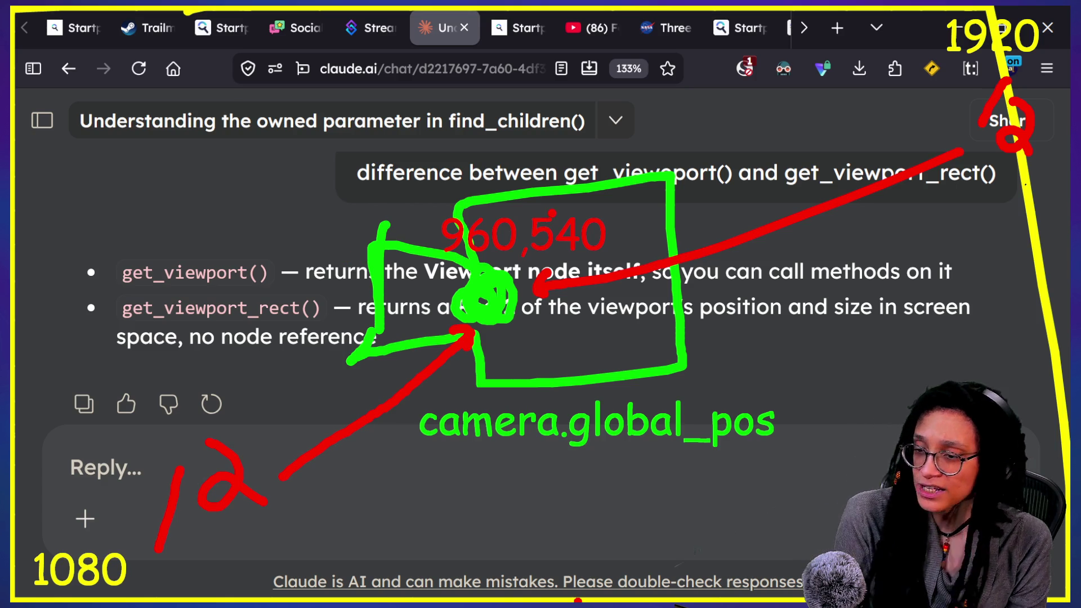
Step: Scribble blue loops around the camera diagram, then undo them
mouse_move(537, 190)
left_mouse_down()
mouse_move(495, 149)
mouse_move(642, 169)
mouse_move(664, 157)
mouse_move(427, 394)
mouse_move(540, 338)
mouse_move(580, 236)
left_mouse_up()
key("ctrl+z")
Step: Clear the drawings and ask Claude 'why is the camera's gobal position different from the viewport rect /2'
left_click_drag(231, 180, 569, 163)
key("Escape")
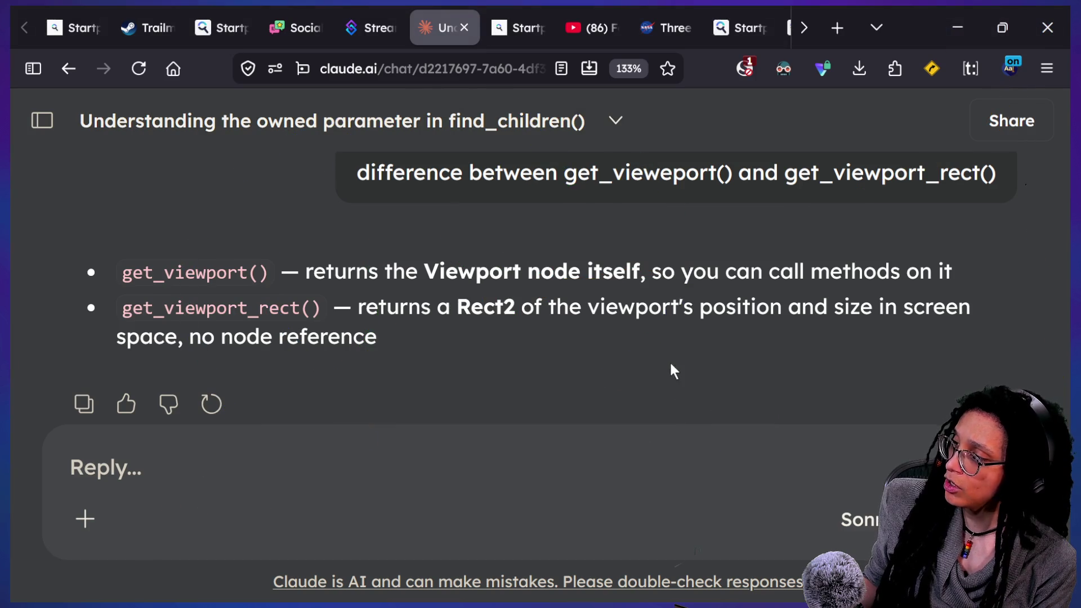
left_click(438, 438)
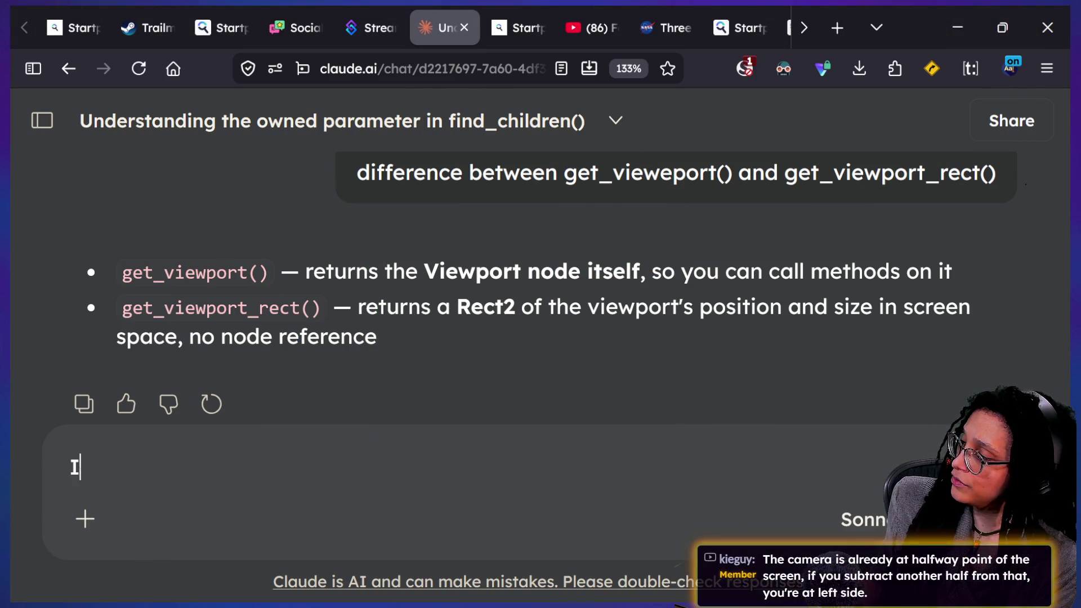
type("why is the ")
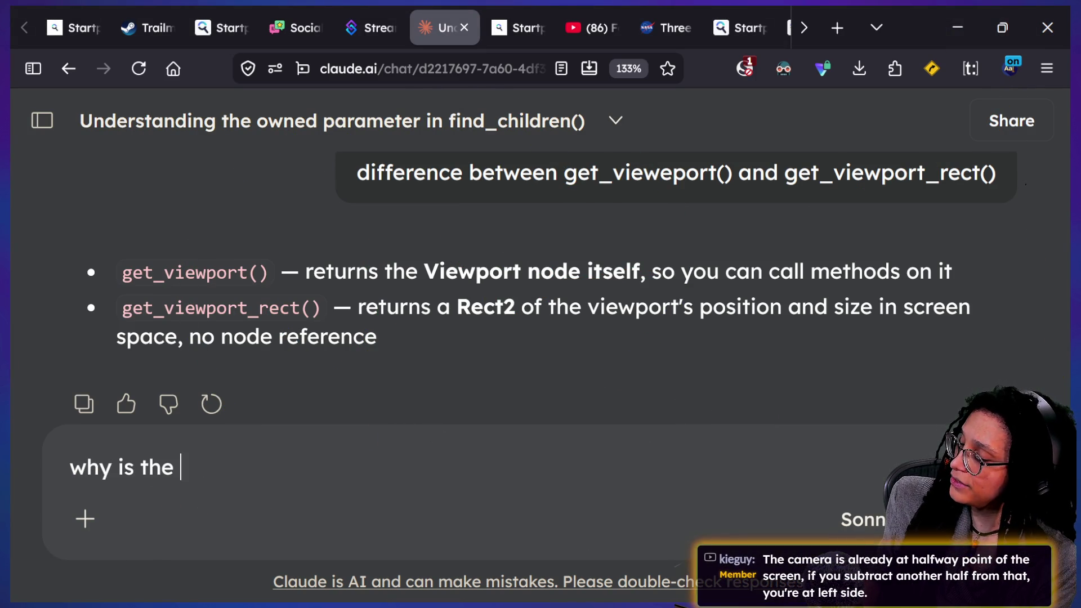
type("camera's gobal pos")
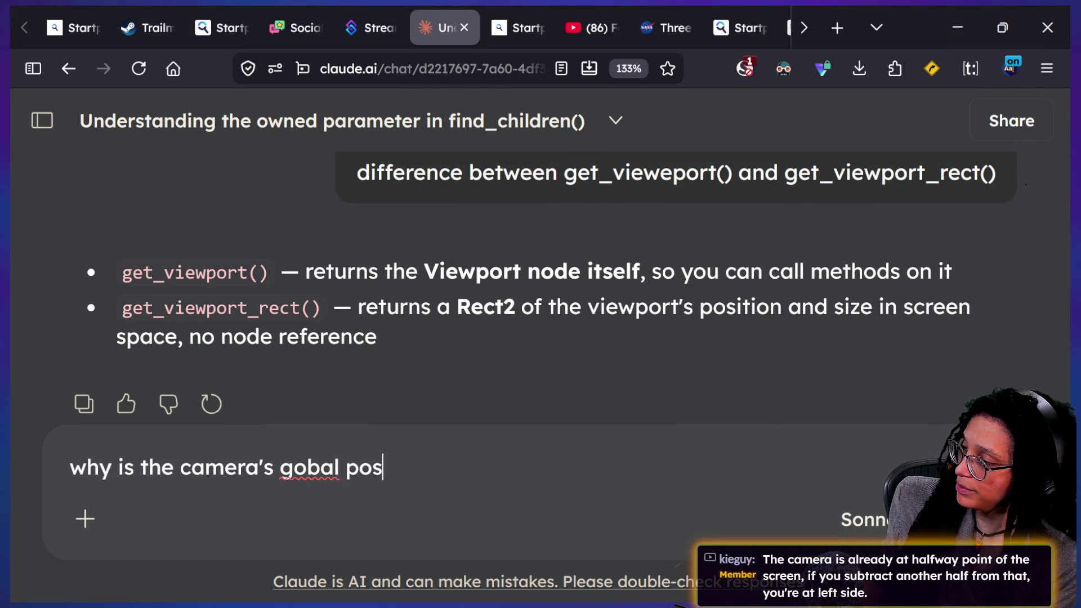
type("ition different f")
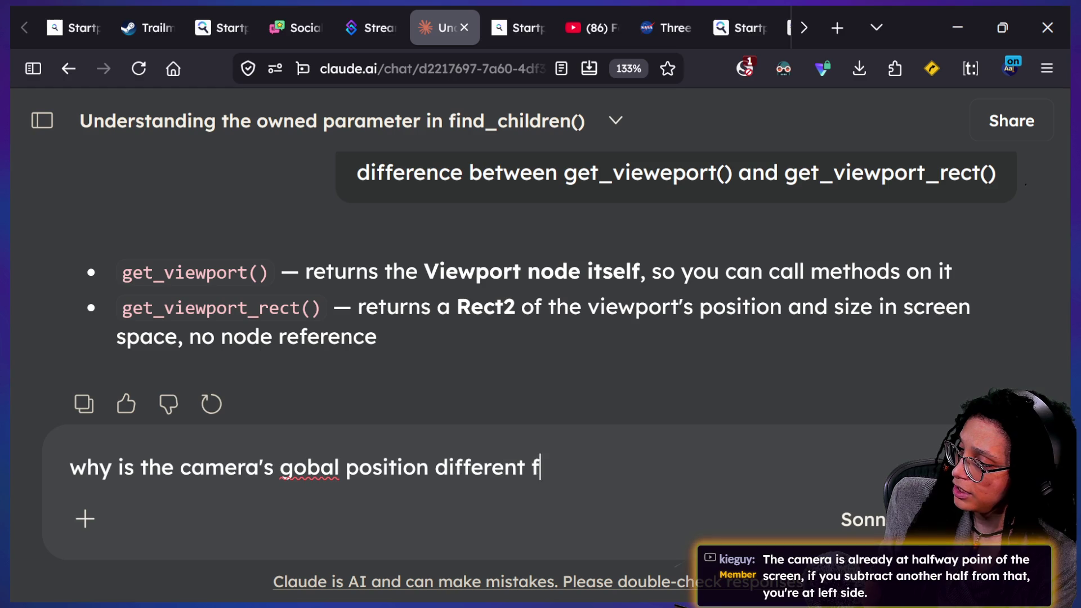
type("rom the ")
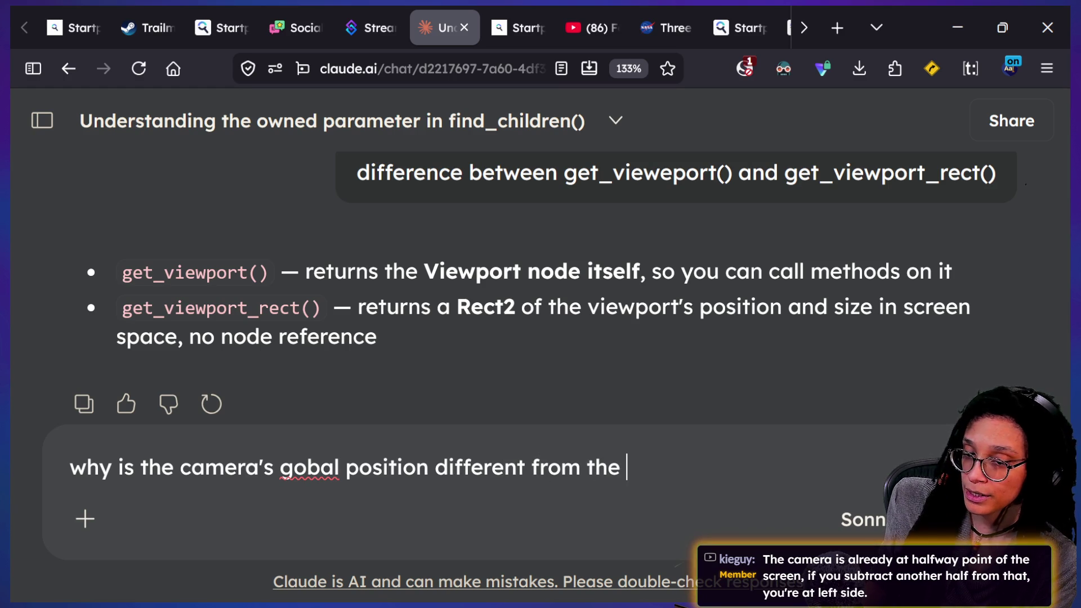
type("viewp")
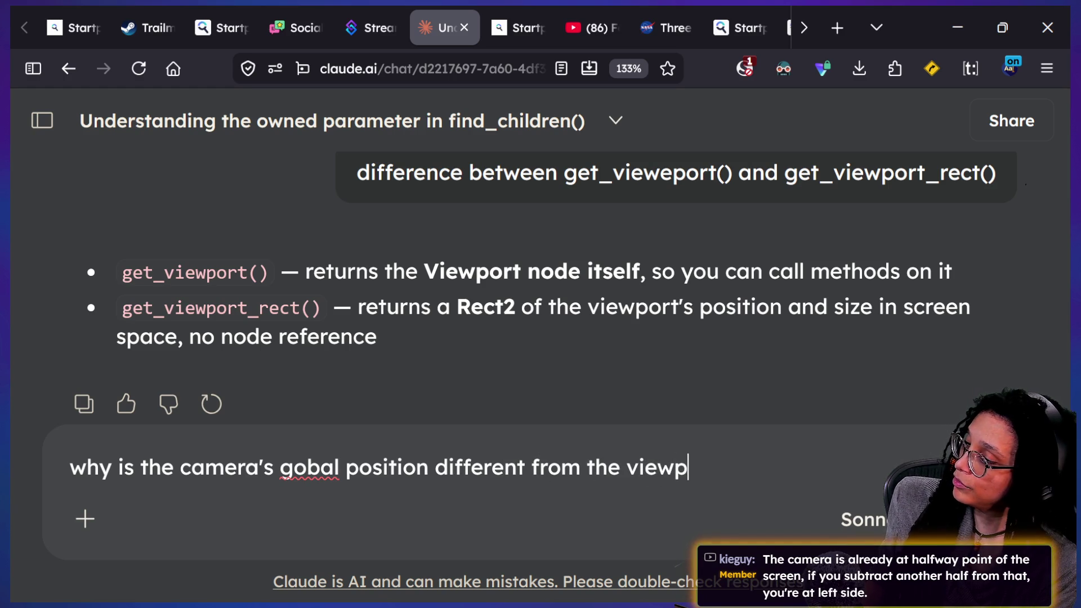
type("ort rect ")
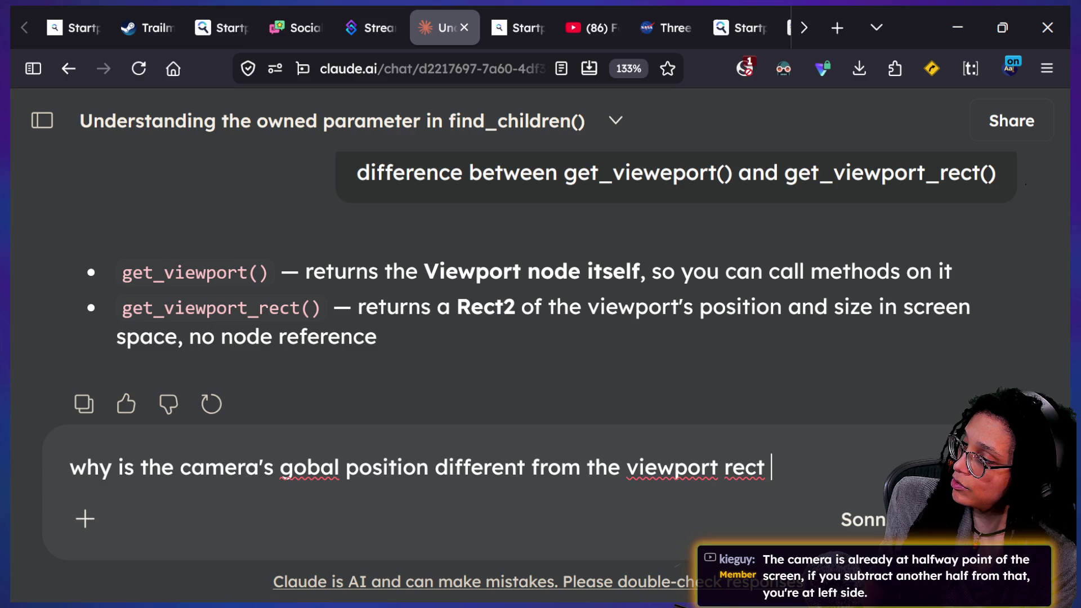
type("/2")
key("Return")
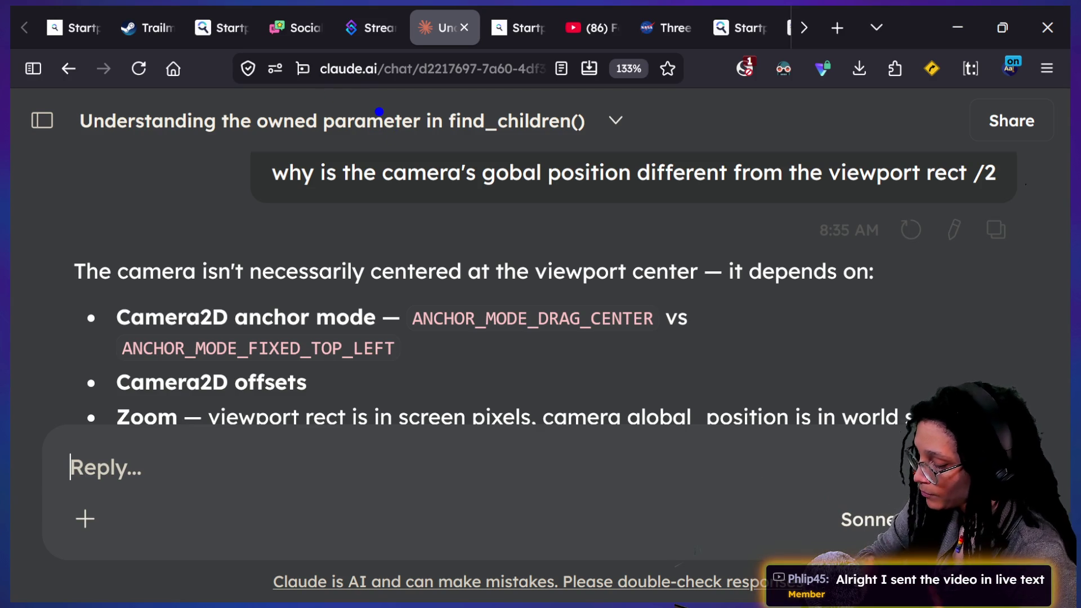
Step: Sketch a green camera over the answer, labelled camera.global_pos with vector2 beneath
mouse_move(493, 259)
left_mouse_down()
mouse_move(381, 365)
mouse_move(535, 323)
left_mouse_up()
mouse_move(495, 269)
left_mouse_down()
mouse_move(488, 250)
mouse_move(692, 187)
mouse_move(644, 371)
mouse_move(496, 392)
mouse_move(477, 309)
mouse_move(497, 304)
mouse_move(448, 329)
mouse_move(490, 360)
mouse_move(534, 330)
mouse_move(507, 292)
mouse_move(497, 309)
mouse_move(515, 270)
left_mouse_up()
left_click_drag(449, 453, 449, 410)
type("camera.gl")
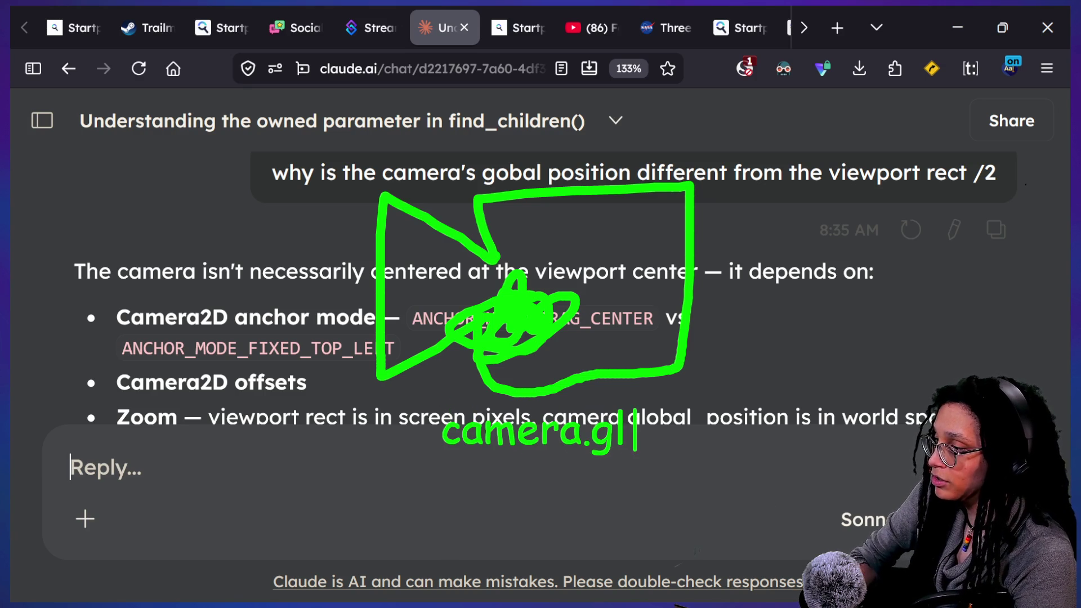
type("obal_pos")
key("Return")
type("vector2")
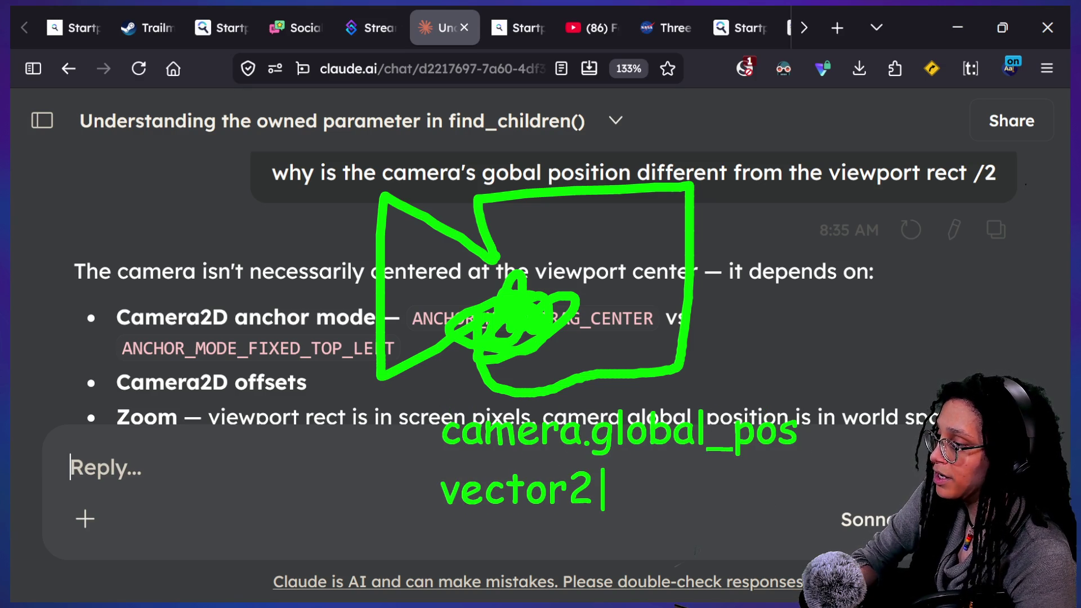
key("Escape")
Step: Outline the right and top screen edges around the camera sketch, discarding a trial circle
mouse_move(547, 203)
left_mouse_down()
mouse_move(394, 315)
mouse_move(703, 315)
left_mouse_up()
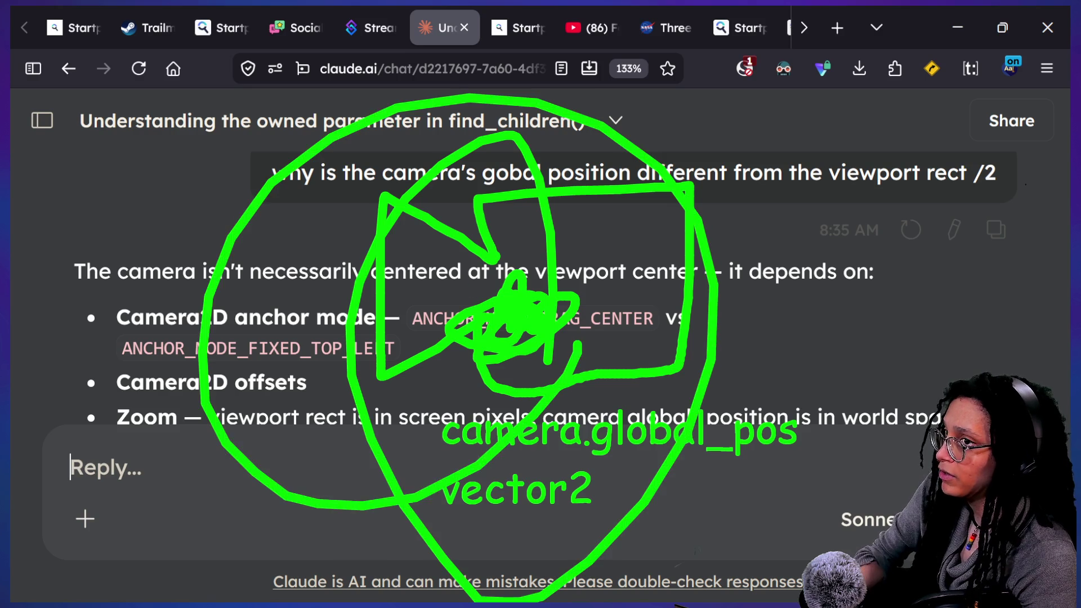
key("ctrl+z")
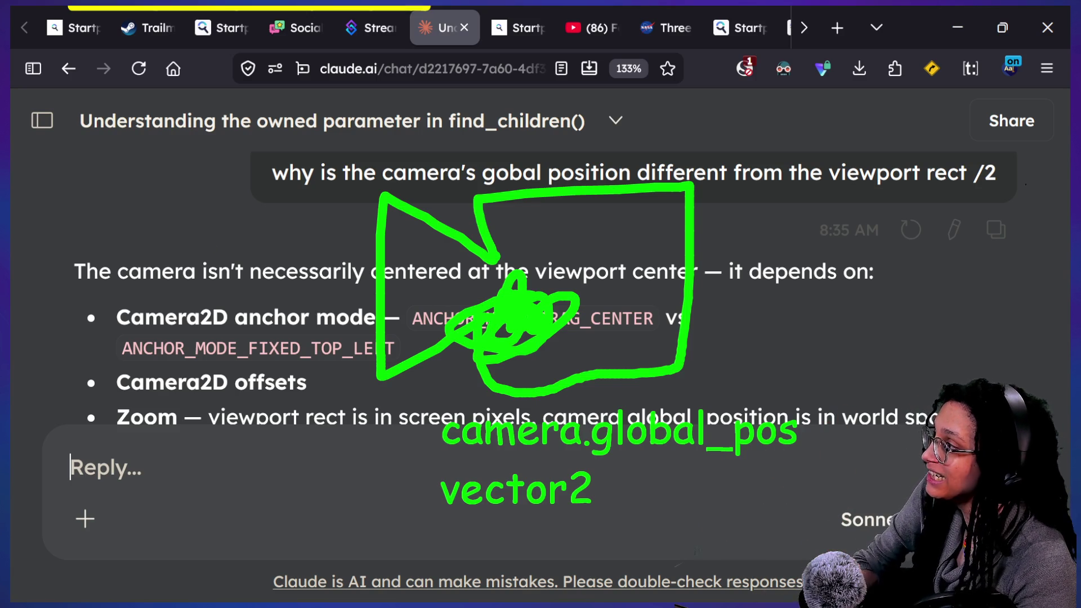
mouse_move(1027, 216)
left_mouse_down()
mouse_move(432, 22)
mouse_move(383, 32)
left_mouse_up()
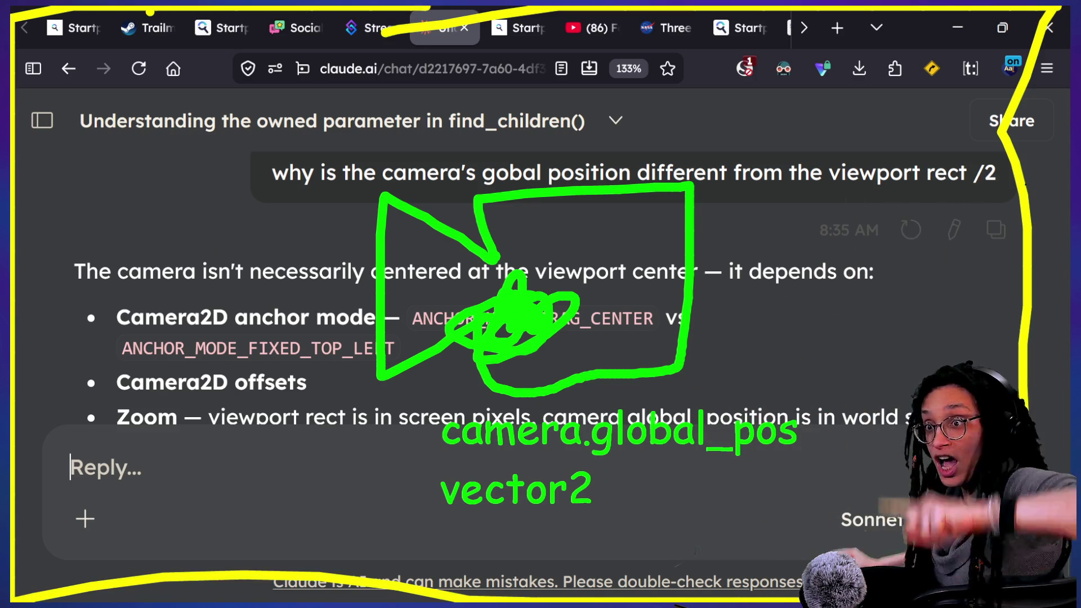
Step: Trace yellow strokes along the bottom and right screen edges and over the top-right corner
key("ctrl+z")
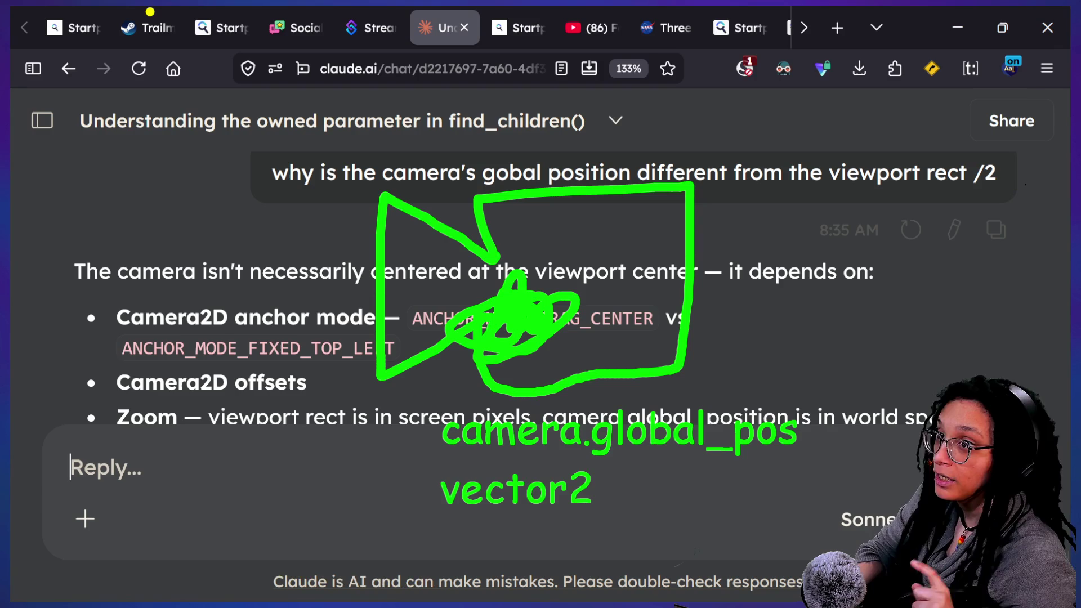
mouse_move(16, 600)
left_mouse_down()
mouse_move(878, 532)
mouse_move(949, 242)
mouse_move(879, 9)
left_mouse_up()
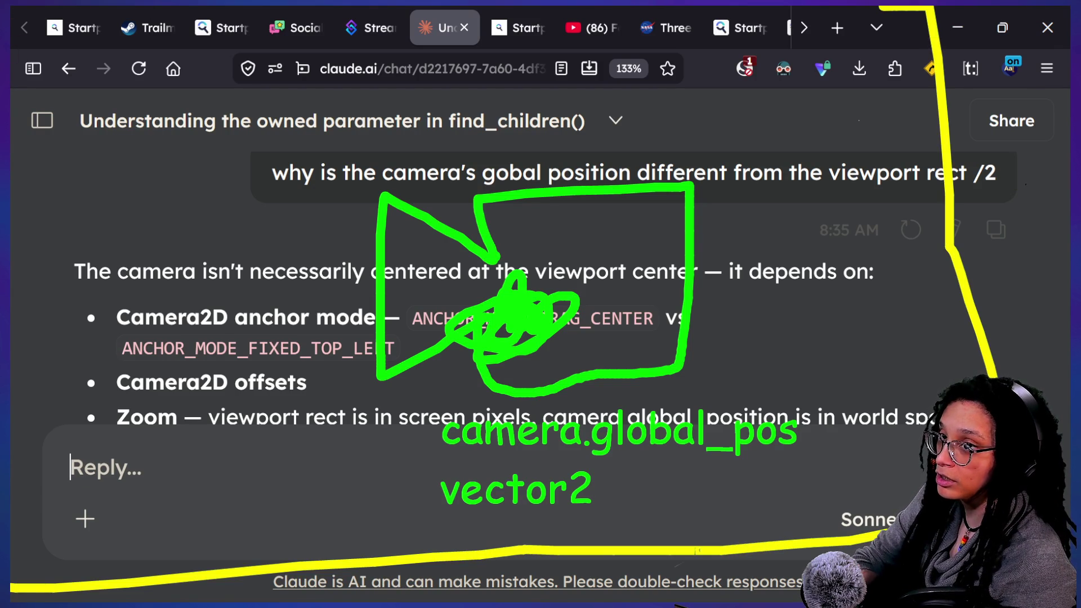
mouse_move(14, 595)
left_mouse_down()
mouse_move(698, 596)
mouse_move(1044, 383)
mouse_move(1001, 149)
left_mouse_up()
mouse_move(934, 9)
left_mouse_down()
mouse_move(1044, 113)
mouse_move(1008, 11)
mouse_move(996, 323)
left_mouse_up()
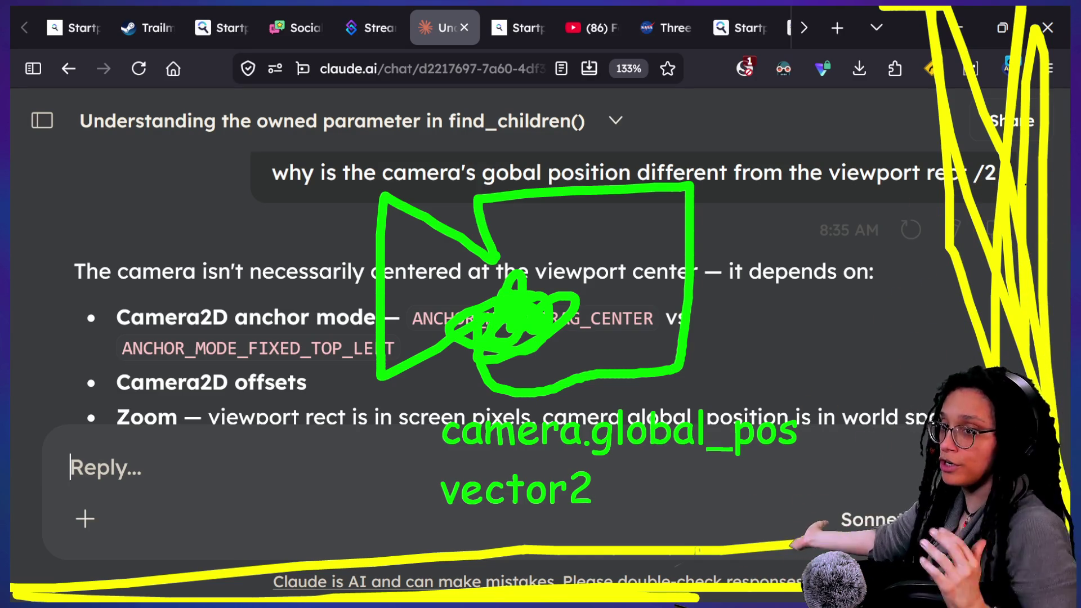
Step: Try extra yellow strokes across the top and top-left, then undo them all
left_click_drag(152, 8, 388, 307)
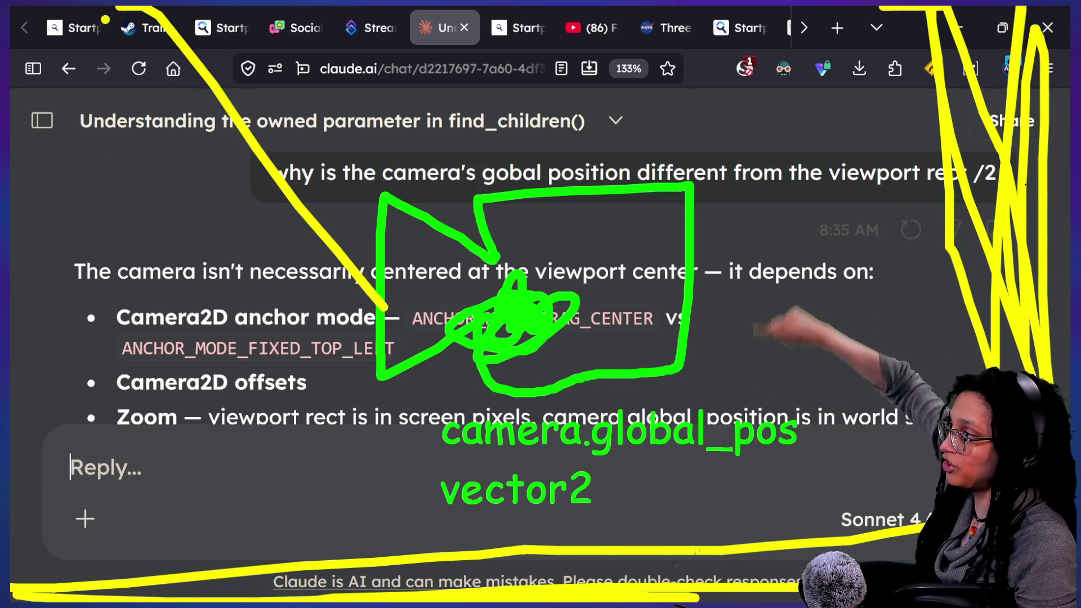
left_click_drag(62, 8, 102, 158)
left_click_drag(152, 11, 304, 45)
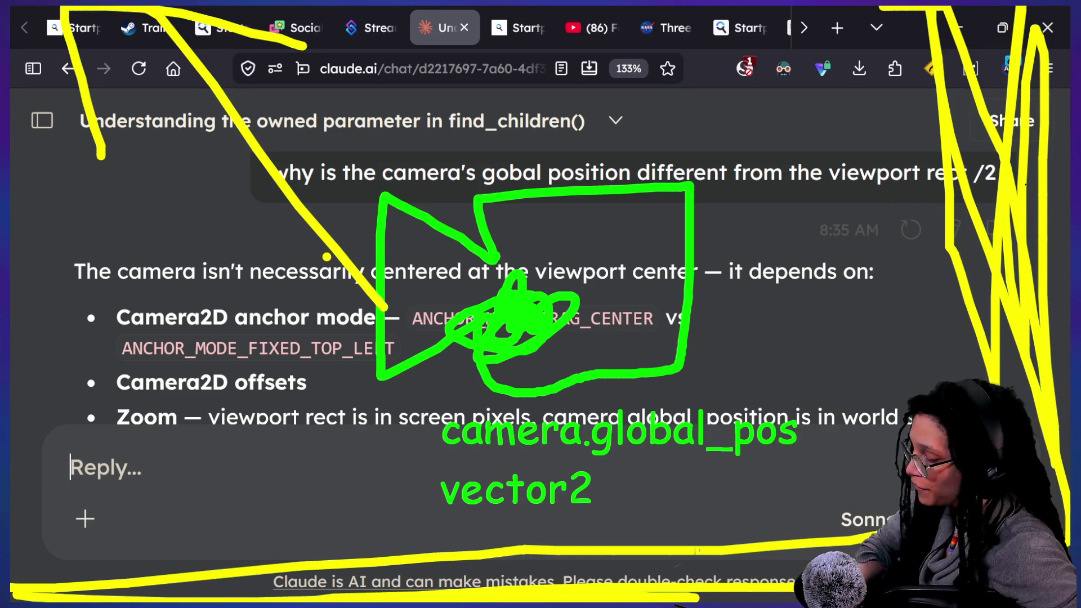
key("ctrl+z")
key("ctrl+z")
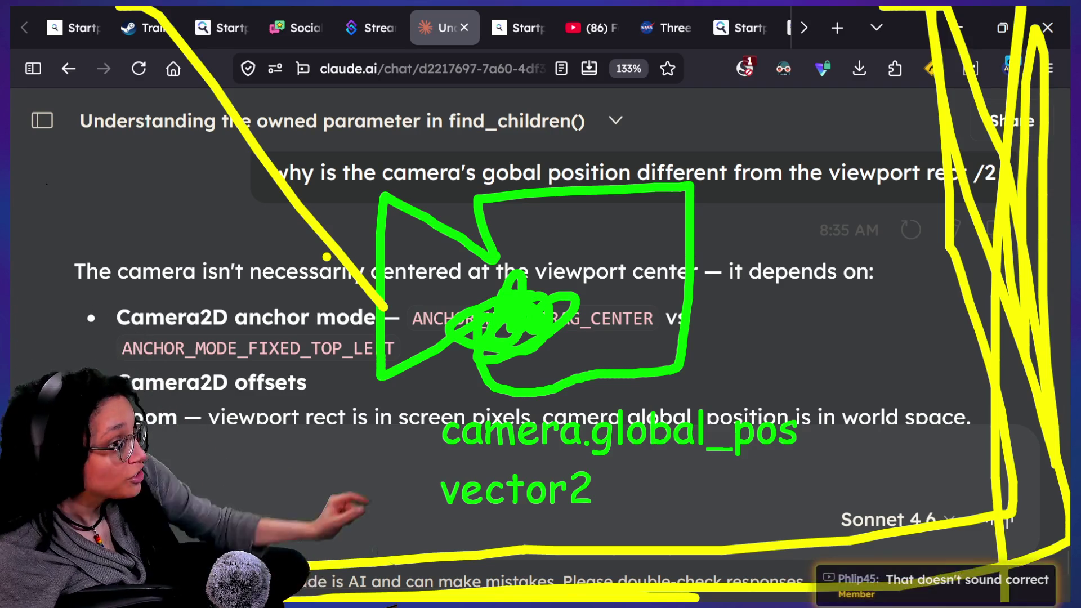
key("ctrl+z")
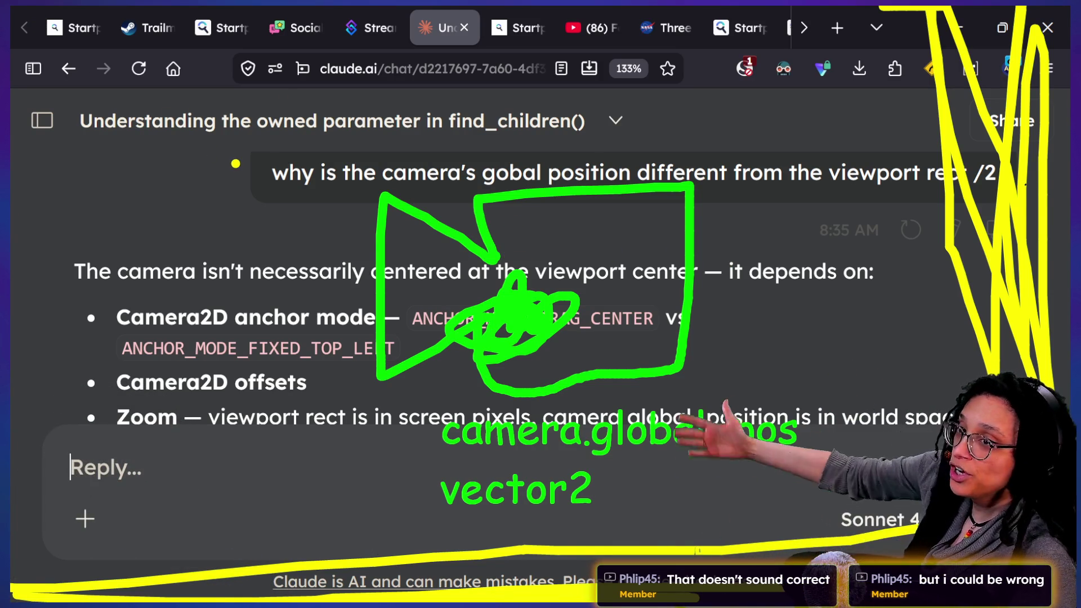
Step: Dot the top-left corner in yellow and draw red lines and loops along the top-left
mouse_move(169, 70)
left_mouse_down()
mouse_move(160, 104)
mouse_move(183, 104)
mouse_move(144, 104)
mouse_move(155, 113)
left_mouse_up()
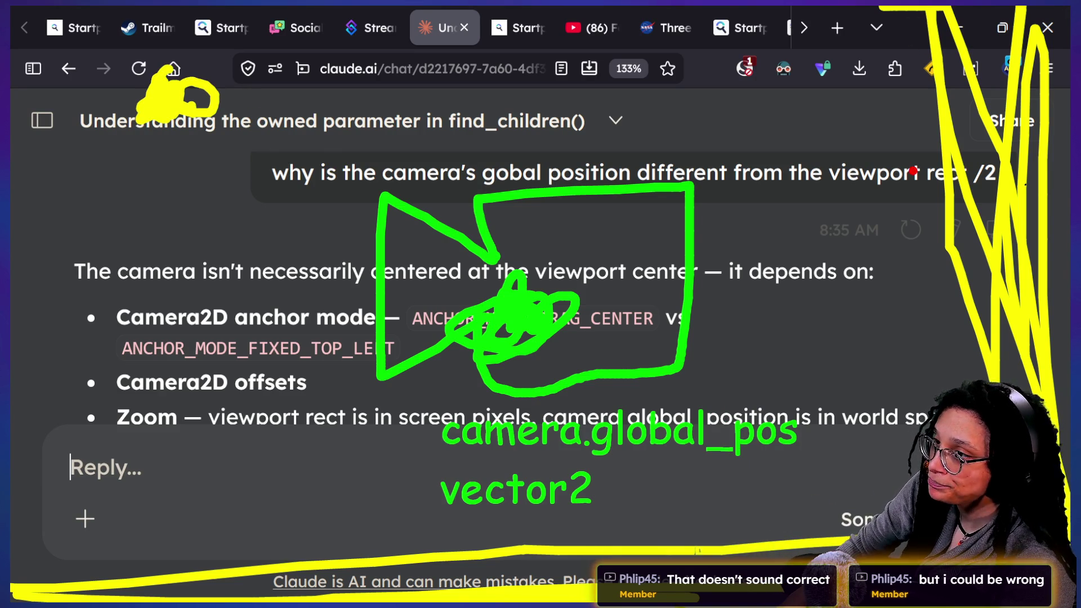
mouse_move(952, 9)
left_mouse_down()
mouse_move(726, 11)
mouse_move(28, 390)
mouse_move(31, 403)
left_mouse_up()
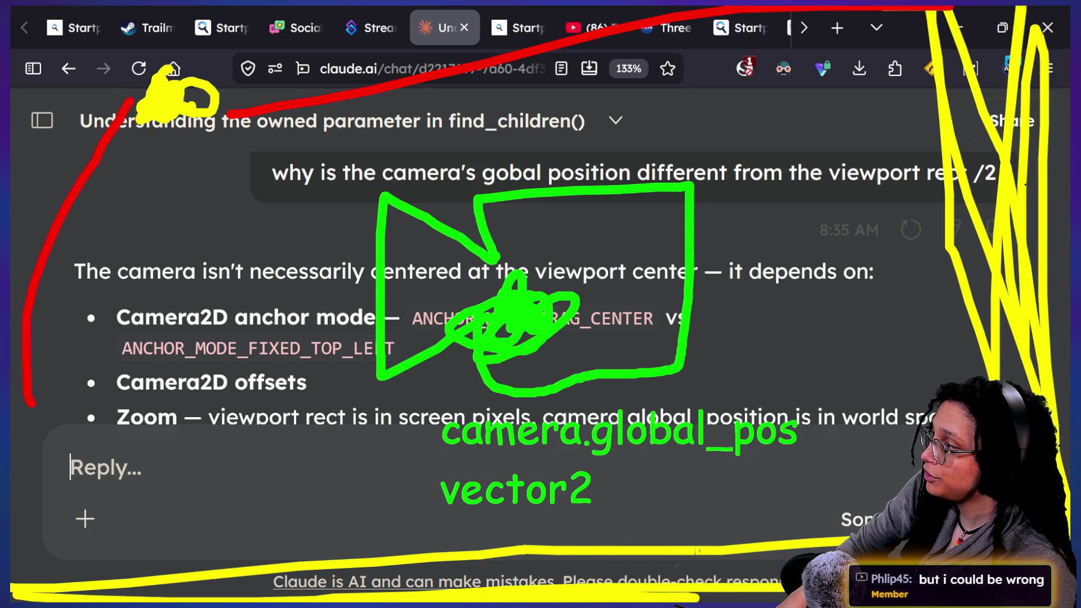
mouse_move(216, 138)
left_mouse_down()
mouse_move(270, 166)
mouse_move(394, 309)
mouse_move(343, 56)
mouse_move(22, 112)
left_mouse_up()
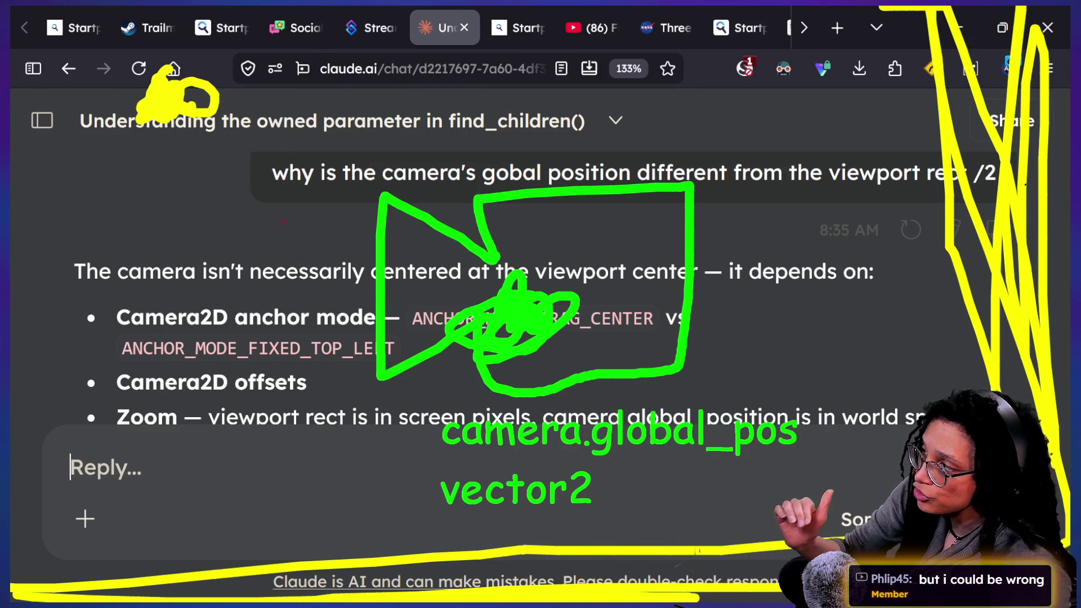
Step: Circle the middle of the answer and the top-left area in red, and box part of the chat title
mouse_move(533, 266)
left_mouse_down()
mouse_move(484, 194)
mouse_move(562, 225)
mouse_move(521, 243)
left_mouse_up()
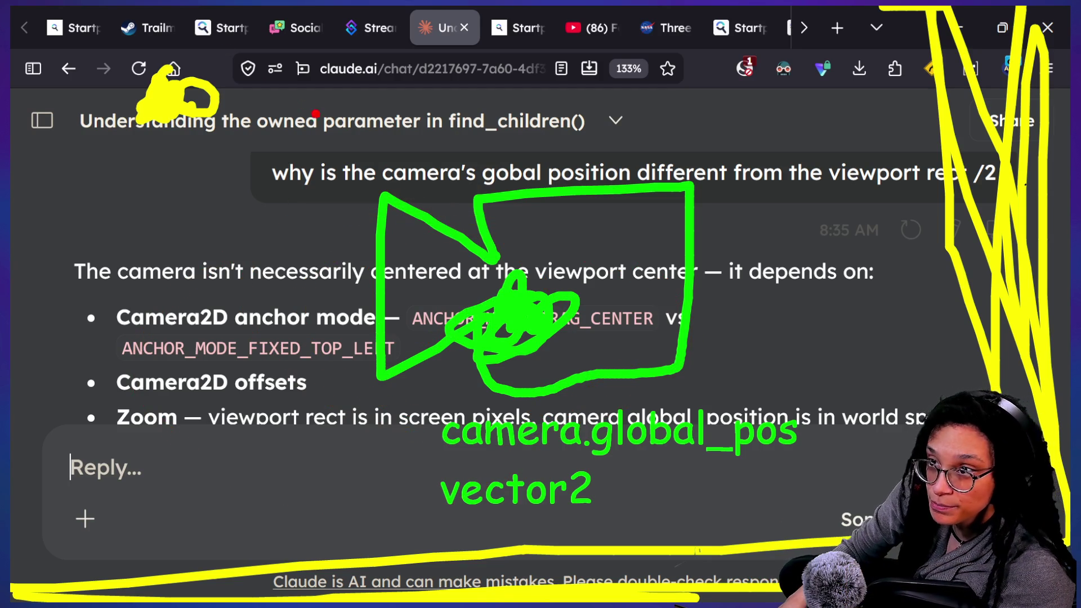
mouse_move(215, 40)
left_mouse_down()
mouse_move(237, 22)
mouse_move(34, 113)
mouse_move(112, 203)
left_mouse_up()
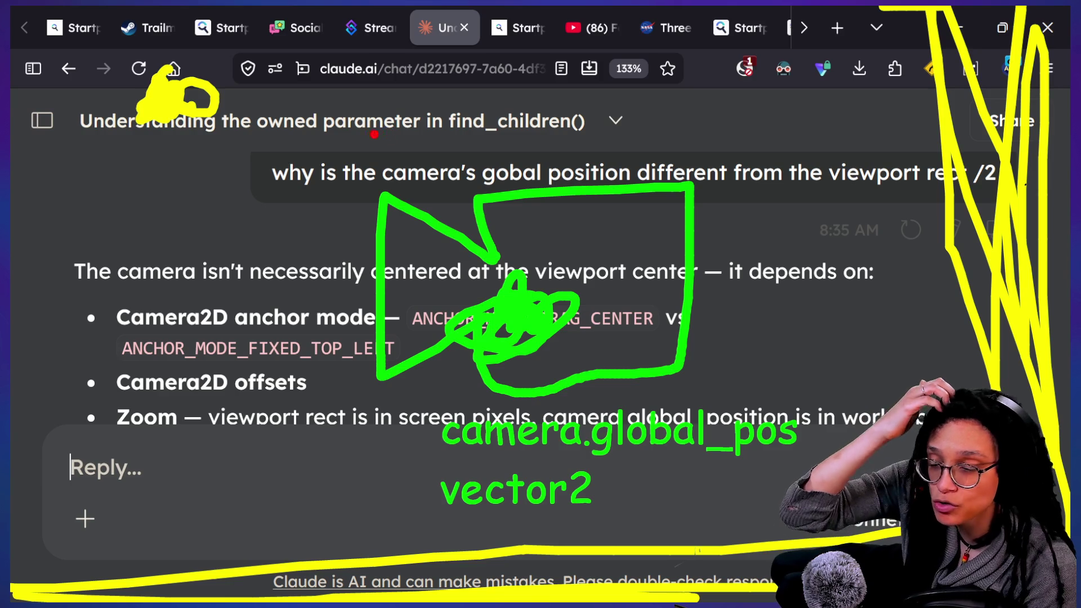
mouse_move(364, 79)
left_mouse_down()
mouse_move(366, 137)
mouse_move(438, 101)
mouse_move(360, 79)
left_mouse_up()
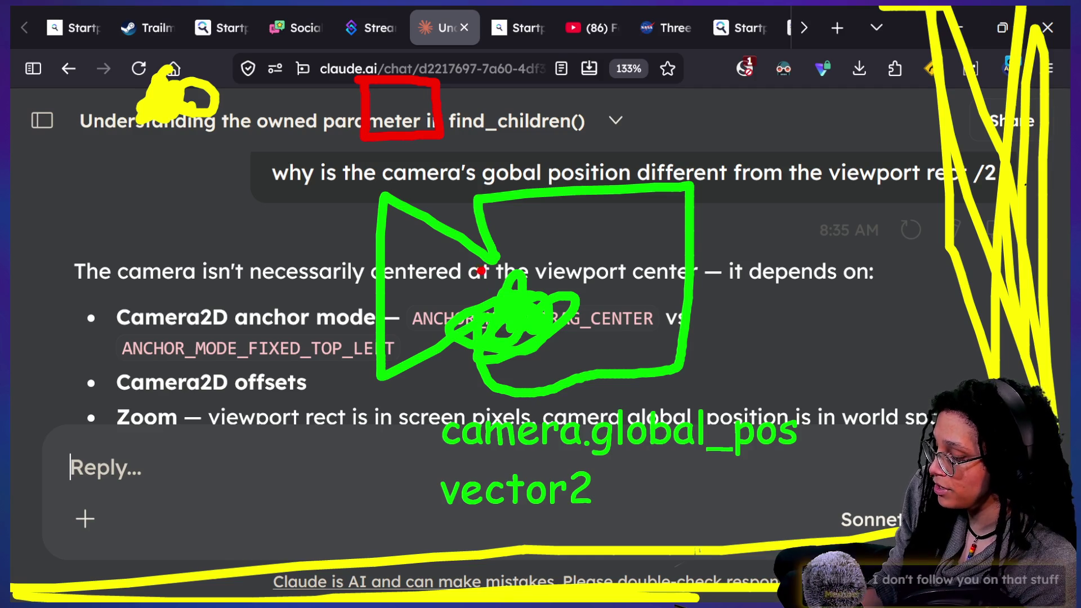
key("t")
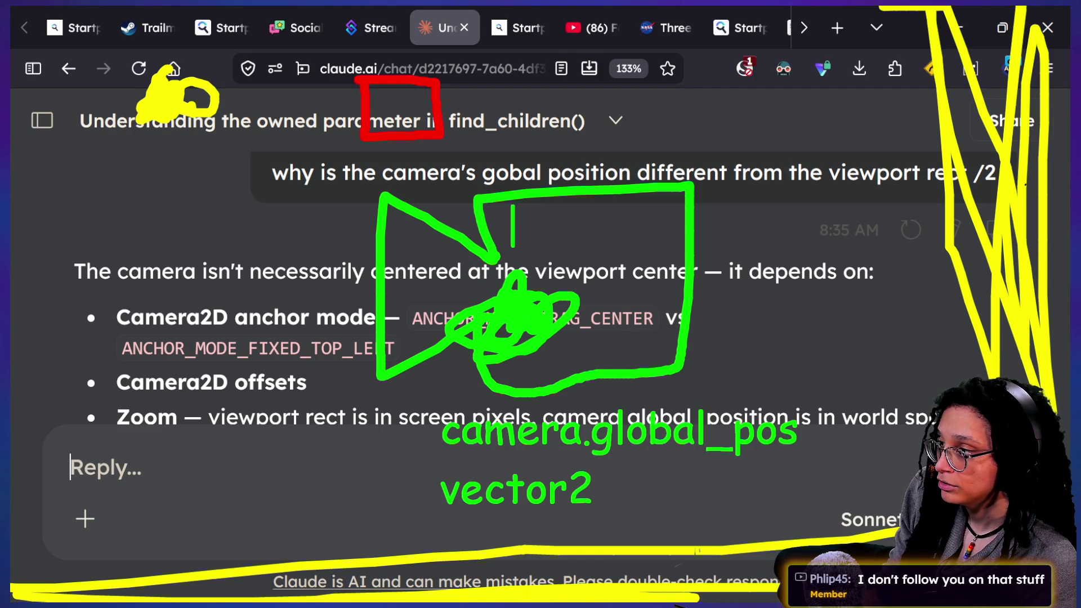
Step: Type a green '960,540' label inside the camera box, discarding a trial circle and yellow loop
type("960,540")
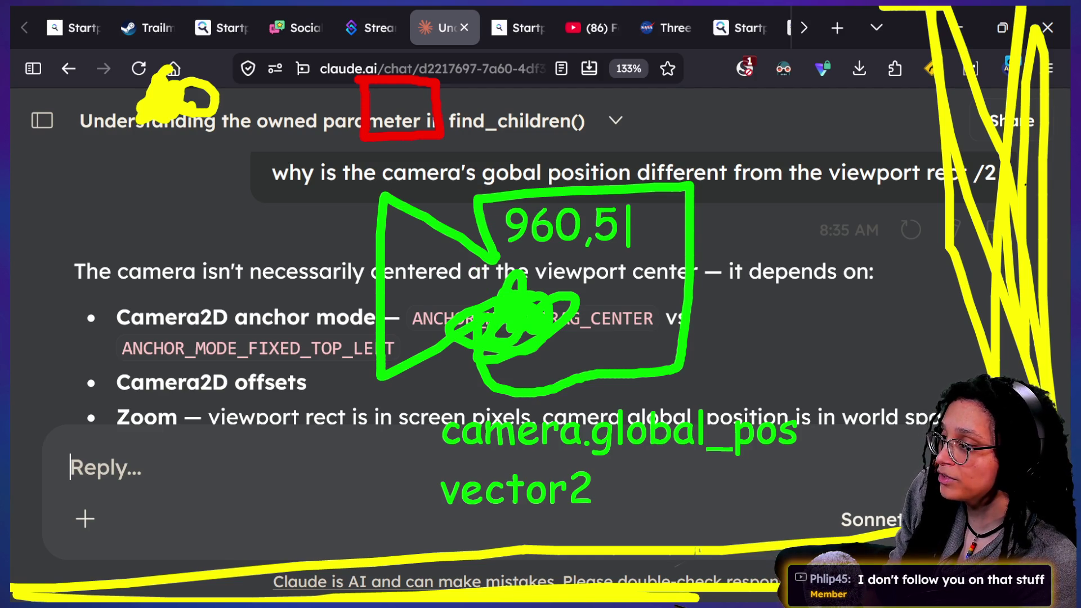
key("Escape")
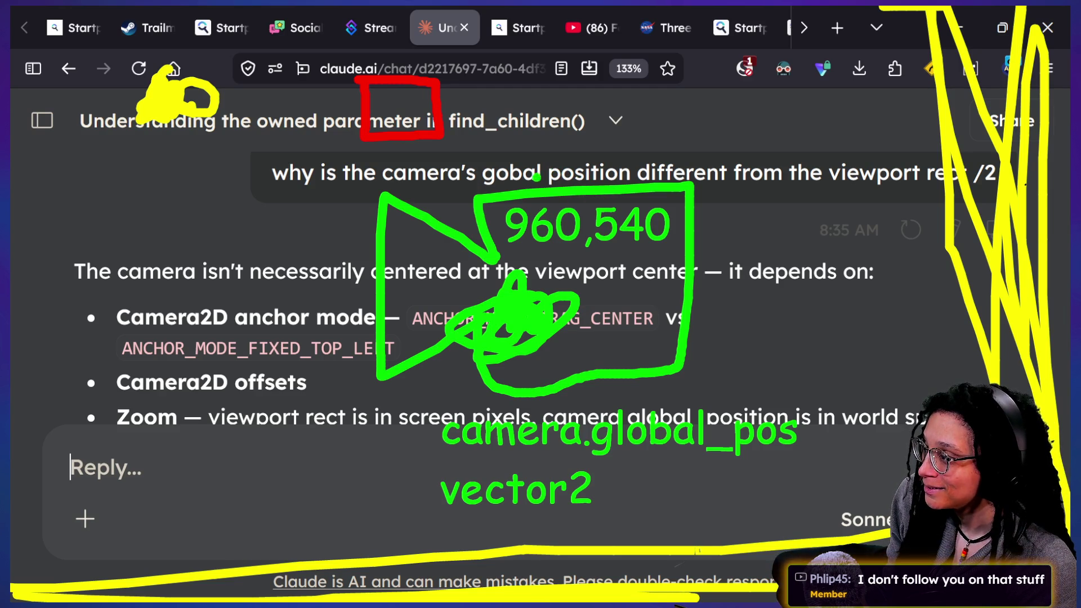
mouse_move(505, 182)
left_mouse_down()
mouse_move(535, 383)
mouse_move(405, 315)
left_mouse_up()
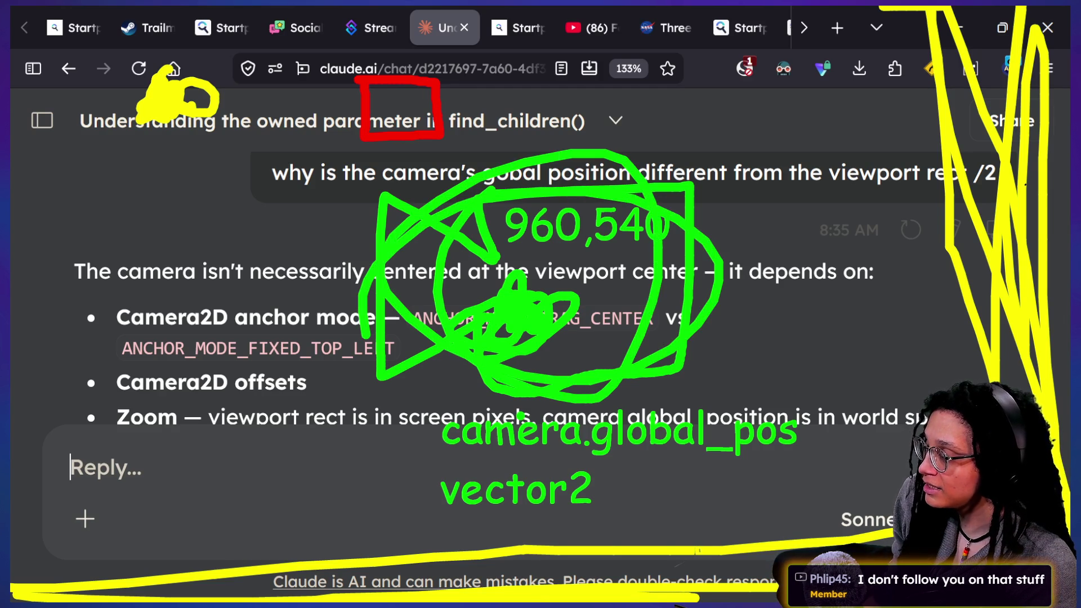
key("ctrl+z")
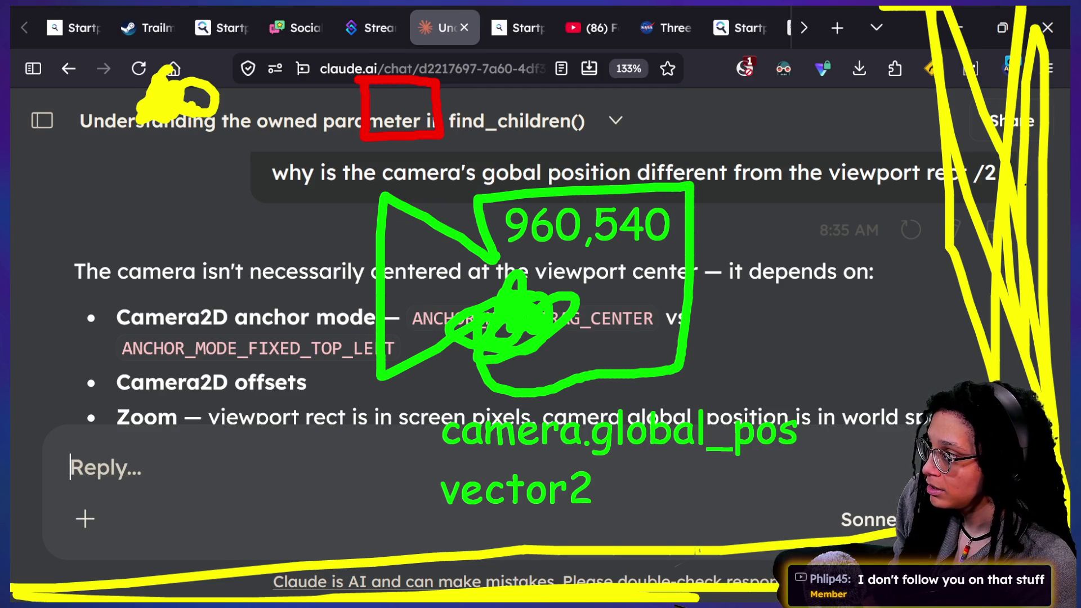
mouse_move(152, 47)
left_mouse_down()
mouse_move(180, 130)
mouse_move(169, 23)
left_mouse_up()
key("ctrl+z")
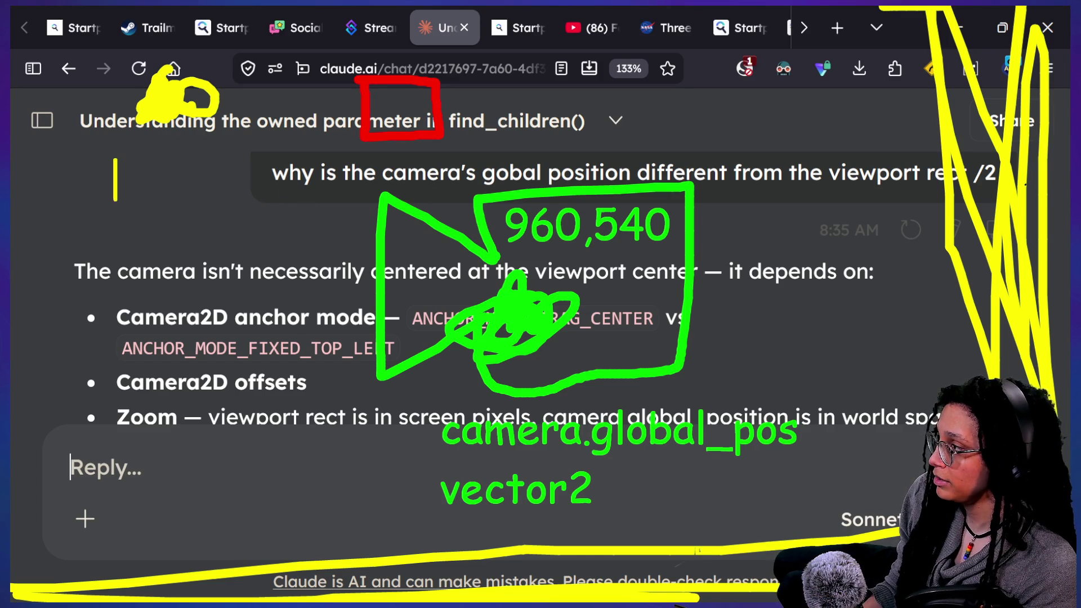
Step: Write a yellow '5,20' label under the top-left dot, undoing a misplaced line
type("2")
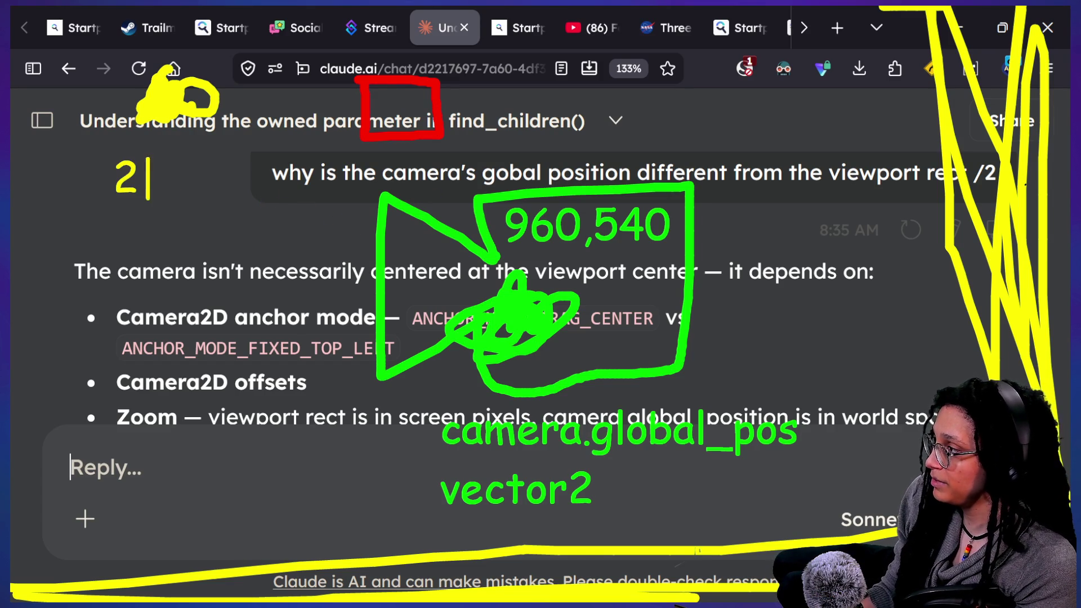
type("0")
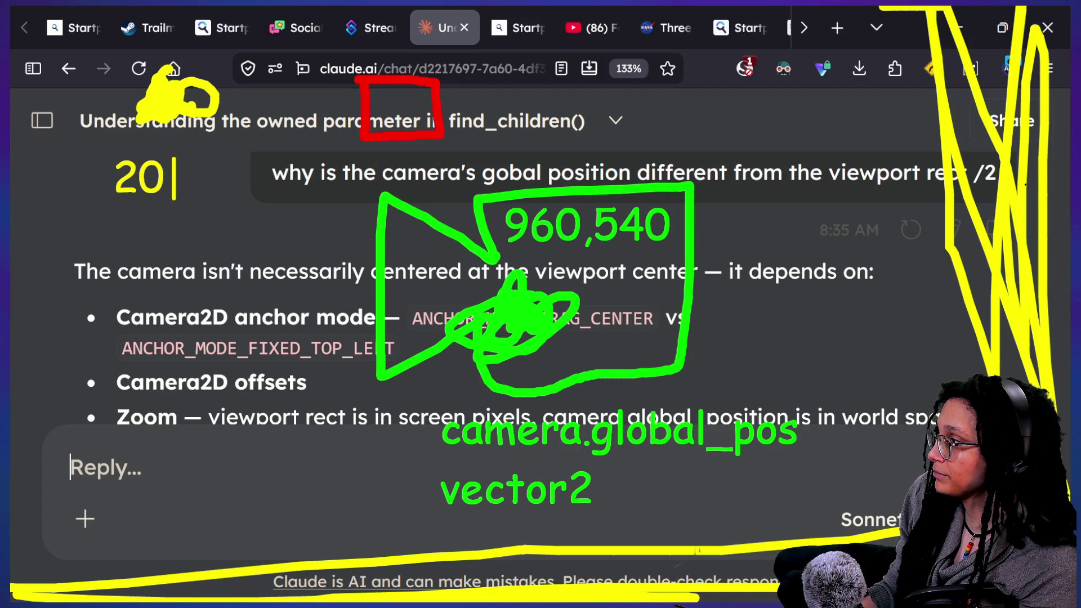
key("BackSpace")
key("BackSpace")
type("5,20")
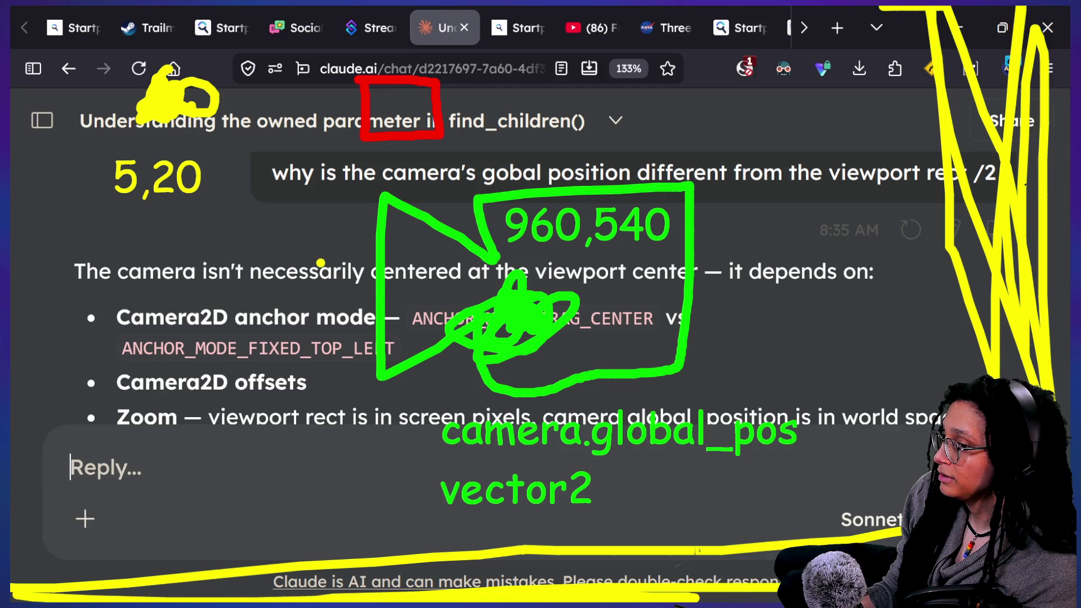
mouse_move(248, 212)
left_mouse_down()
mouse_move(364, 231)
mouse_move(384, 114)
left_mouse_up()
key("ctrl+z")
key("ctrl+z")
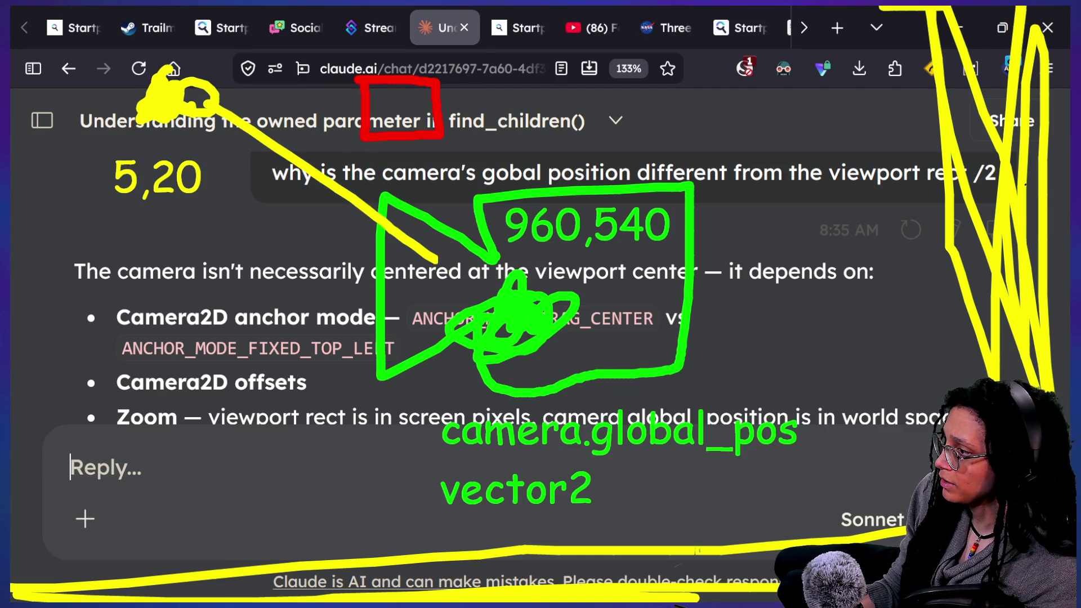
Step: Add a yellow loop and red stroke near the question, then erase them along with the diagonal line
mouse_move(349, 181)
left_mouse_down()
mouse_move(336, 215)
mouse_move(309, 180)
left_mouse_up()
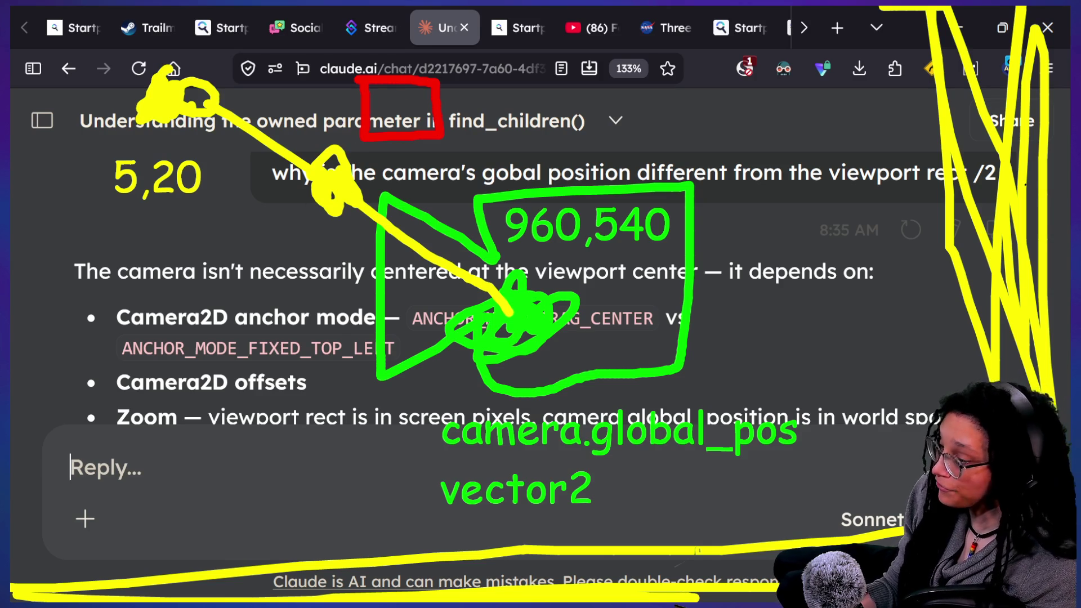
left_click_drag(323, 100, 399, 107)
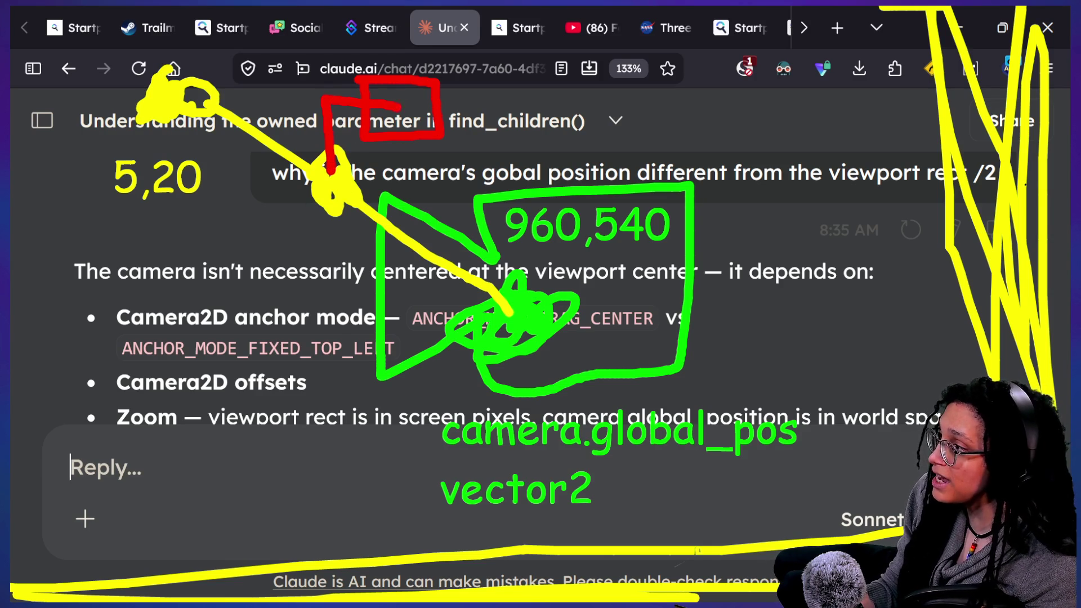
key("ctrl+z")
key("ctrl+z")
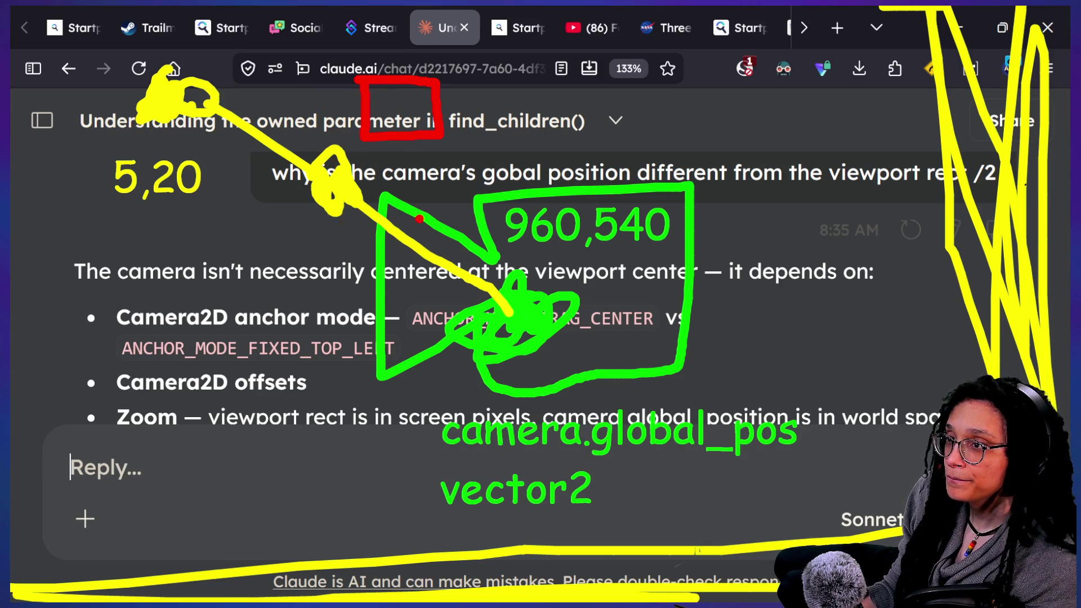
key("ctrl+z")
key("ctrl+z")
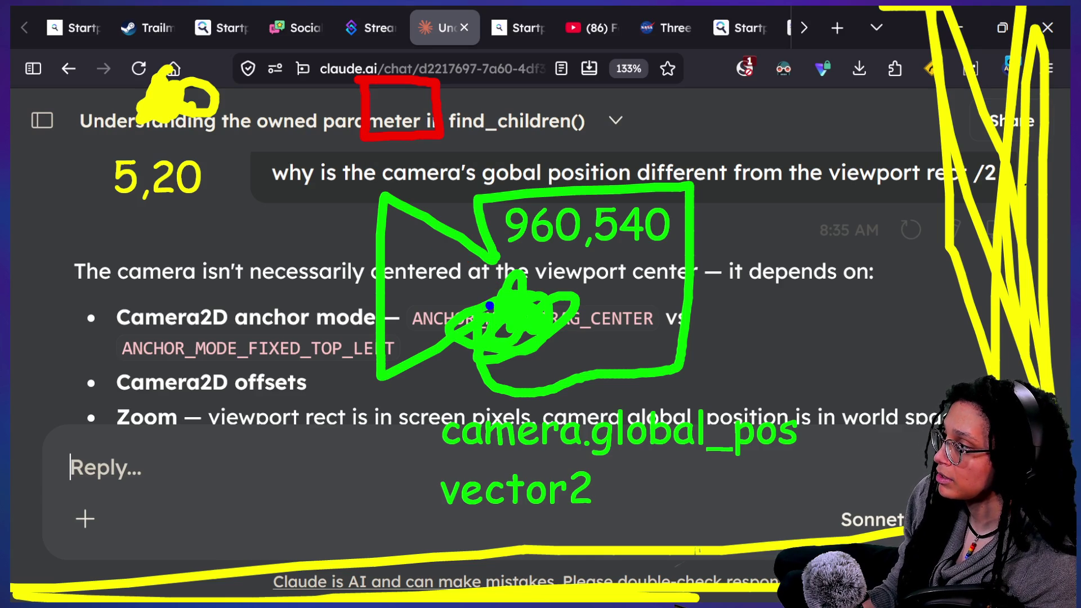
Step: Try a blue line from the 5,20 corner to the camera centre with circles on both labels, then undo them
left_click_drag(170, 106, 545, 292)
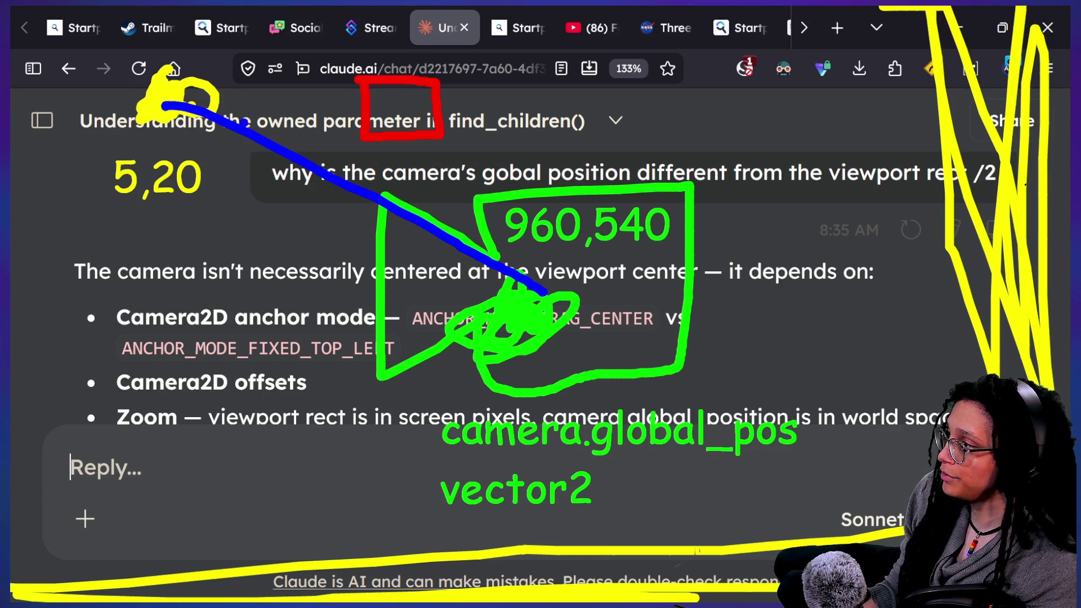
key("ctrl+z")
left_click_drag(174, 102, 534, 315)
mouse_move(582, 155)
left_mouse_down()
mouse_move(669, 295)
mouse_move(545, 169)
left_mouse_up()
mouse_move(160, 119)
left_mouse_down()
mouse_move(225, 245)
mouse_move(84, 115)
left_mouse_up()
key("ctrl+z")
key("ctrl+z")
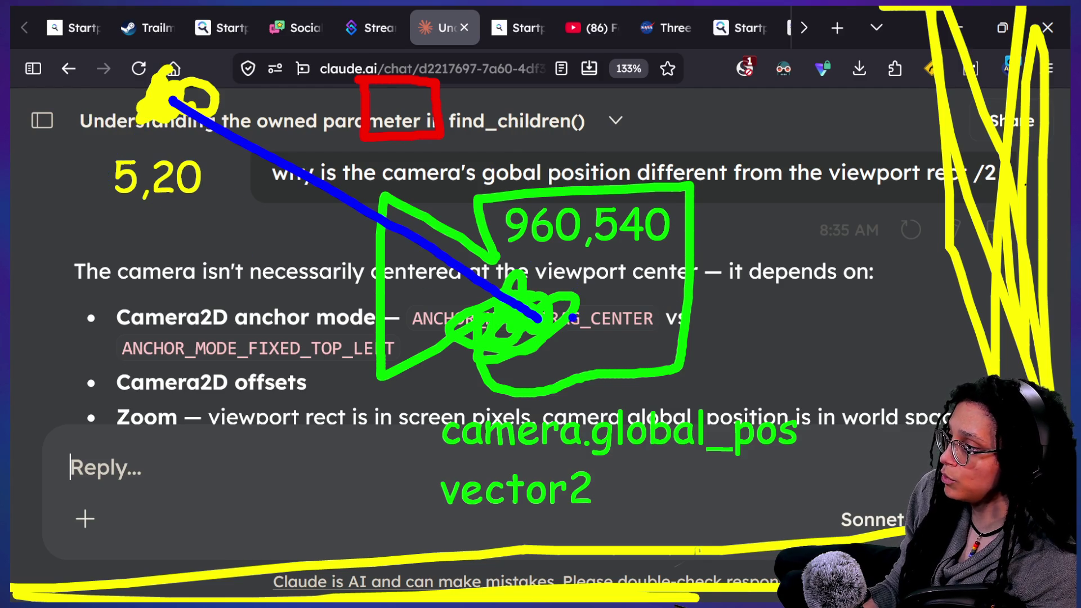
key("ctrl+z")
Step: Draw a blue arrow from the camera centre to the corner, branch it to the red box, then clear the annotations
mouse_move(526, 318)
left_mouse_down()
mouse_move(273, 209)
mouse_move(200, 142)
mouse_move(271, 151)
left_mouse_up()
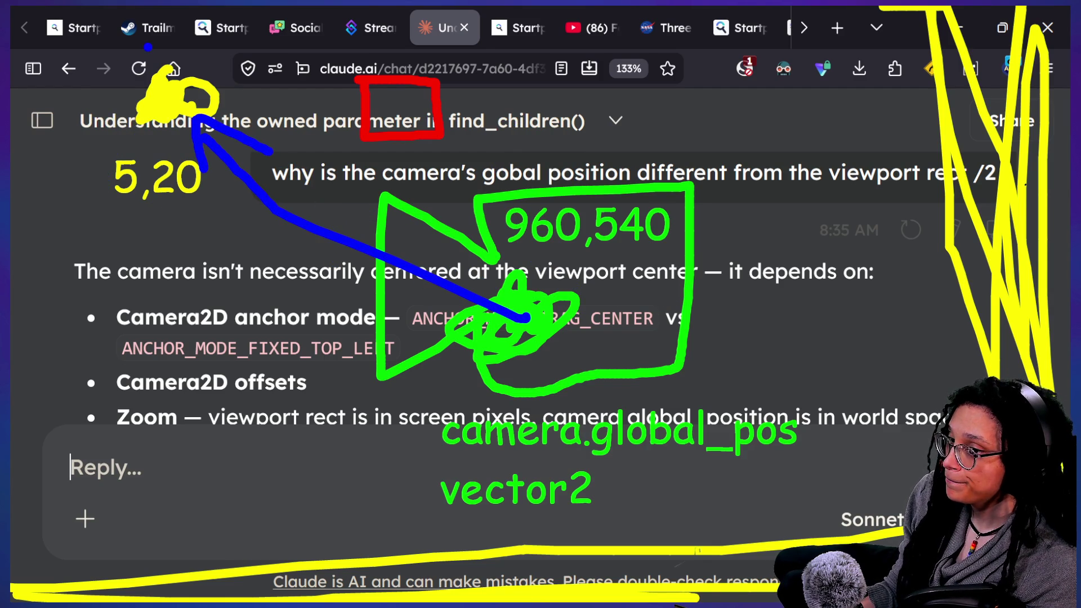
mouse_move(351, 116)
left_mouse_down()
mouse_move(394, 39)
mouse_move(467, 124)
mouse_move(366, 84)
mouse_move(382, 135)
left_mouse_up()
key("ctrl+z")
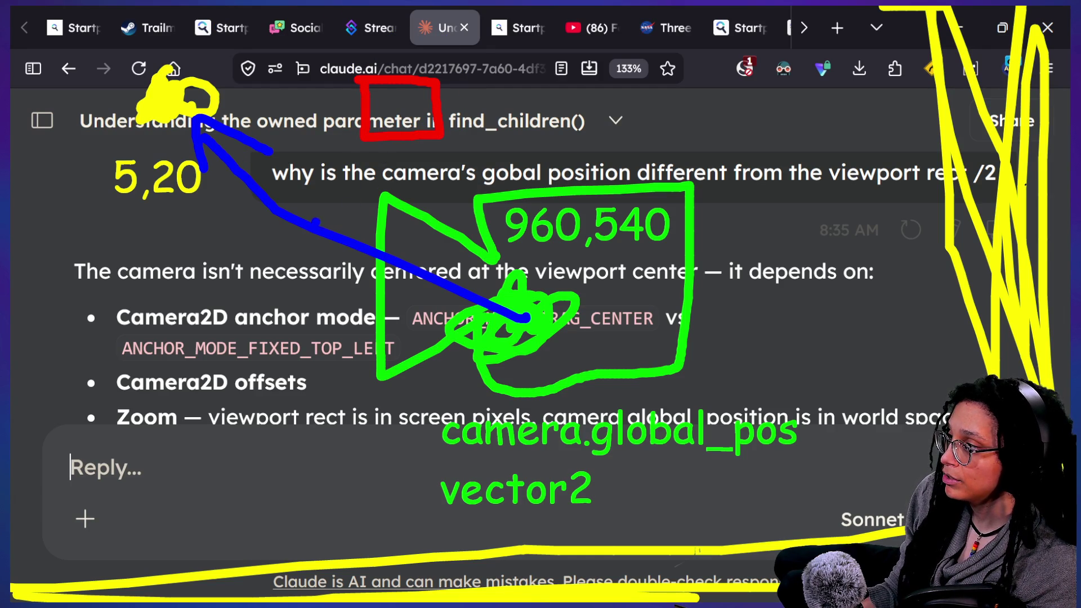
mouse_move(324, 231)
left_mouse_down()
mouse_move(363, 145)
mouse_move(382, 162)
left_mouse_up()
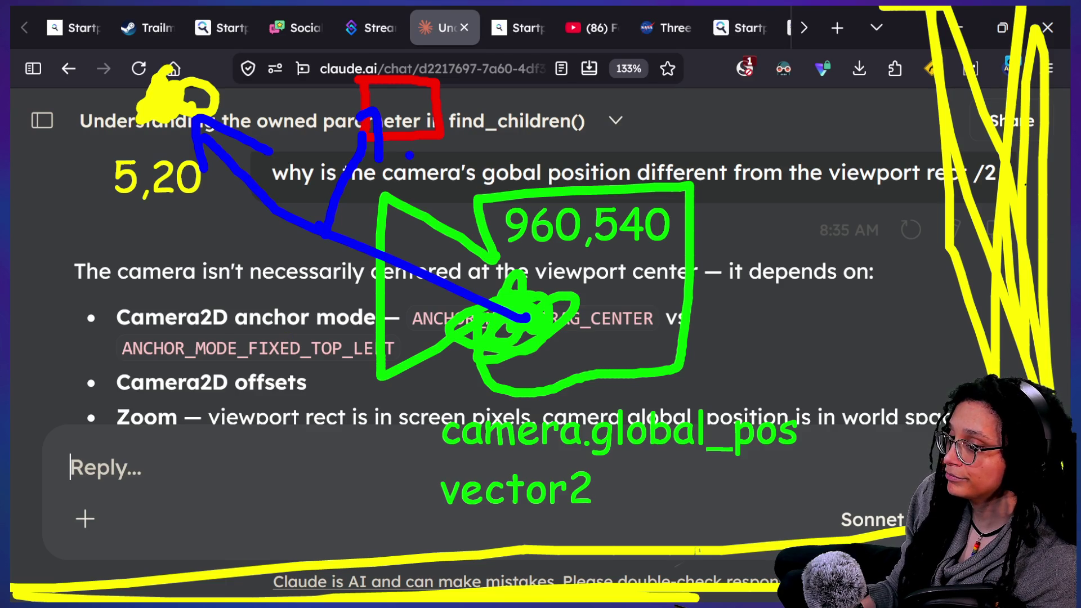
key("Escape")
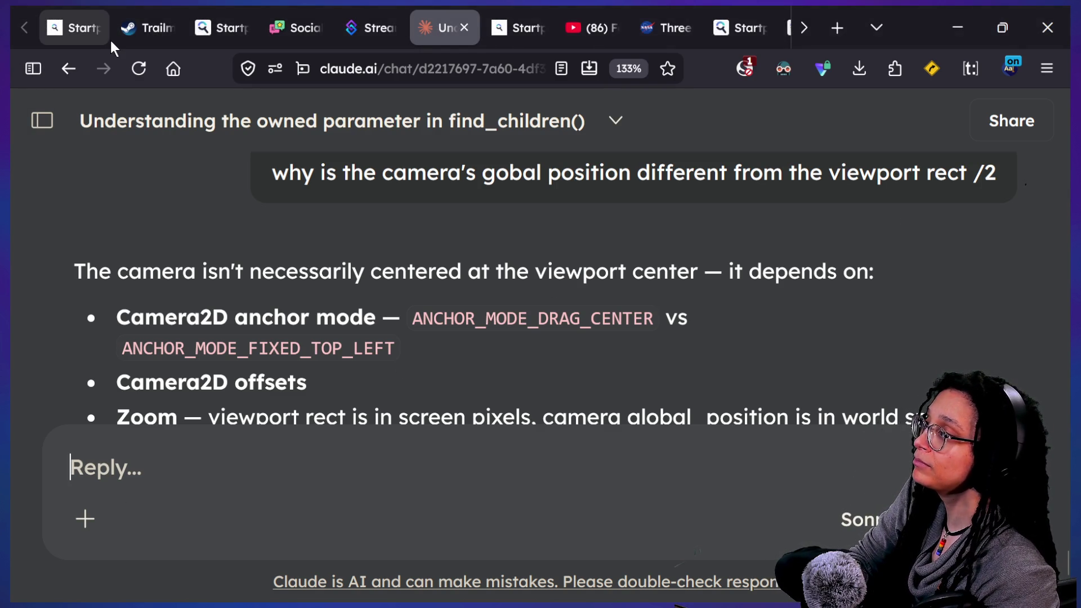
Step: In the first tab, enter 'discord' and open the Hyper Game Dev! live_text channel suggestion
left_click(104, 25)
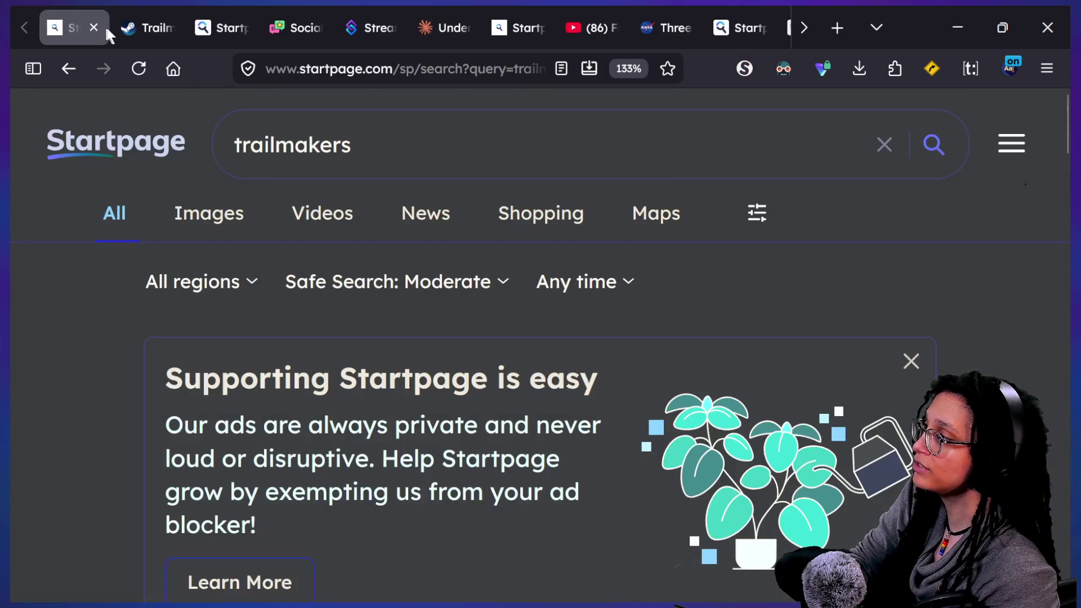
left_click(308, 62)
type("disc")
key("BackSpace")
key("BackSpace")
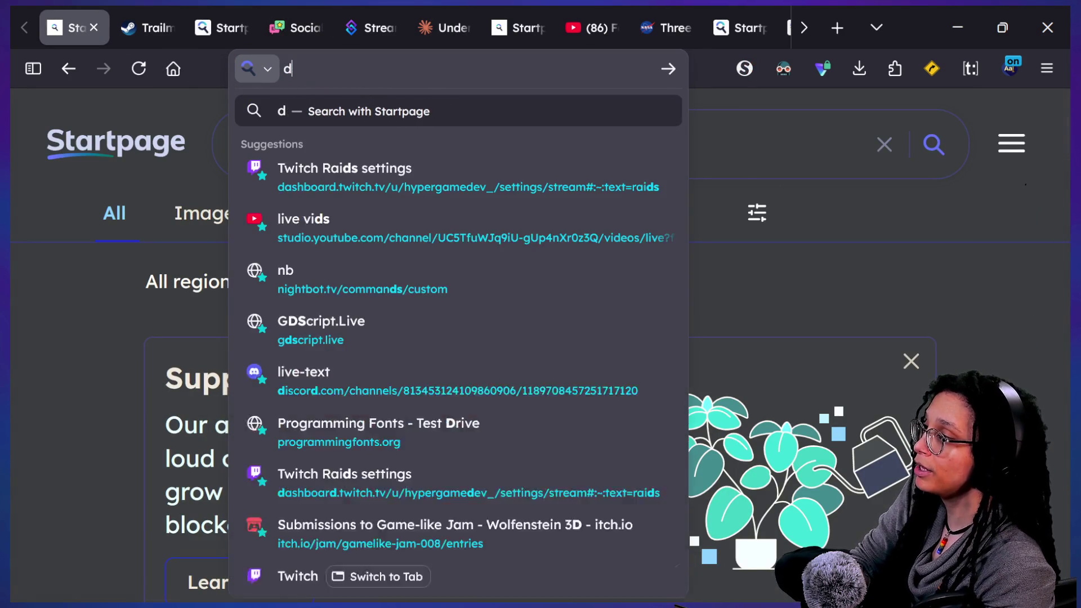
type("iscord")
key("Down")
key("Return")
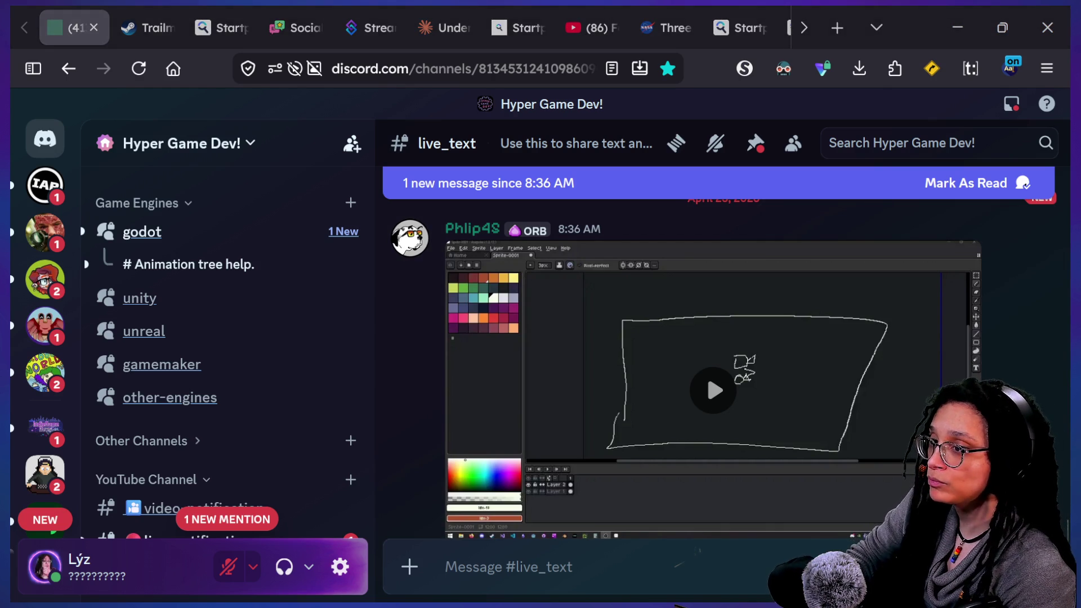
Step: Move the VLC window aside, then play the shared sketch video in full screen
key("alt+Tab")
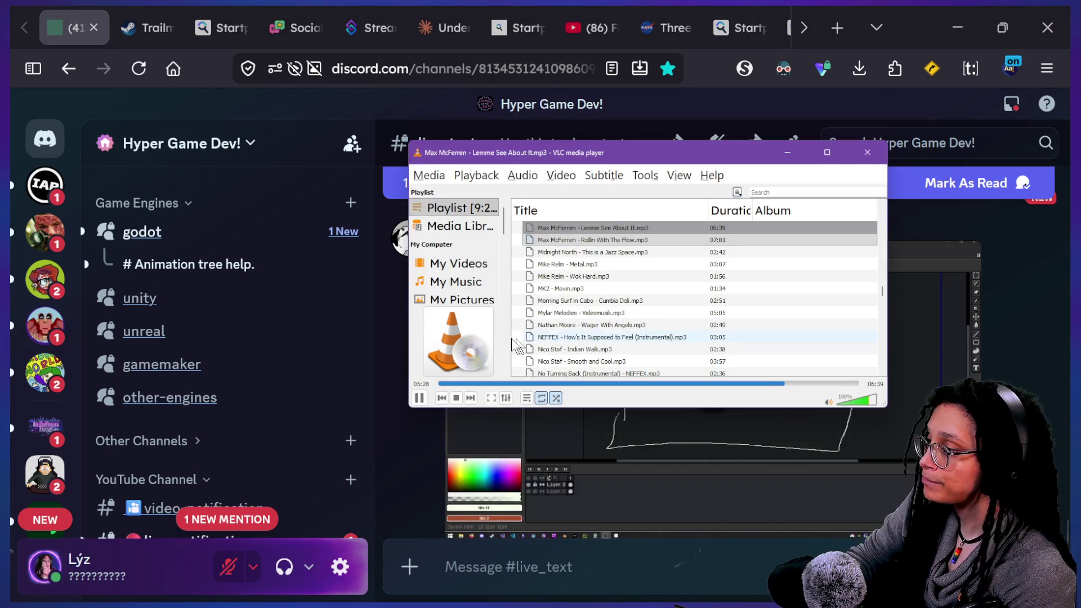
left_click_drag(558, 152, 1078, 152)
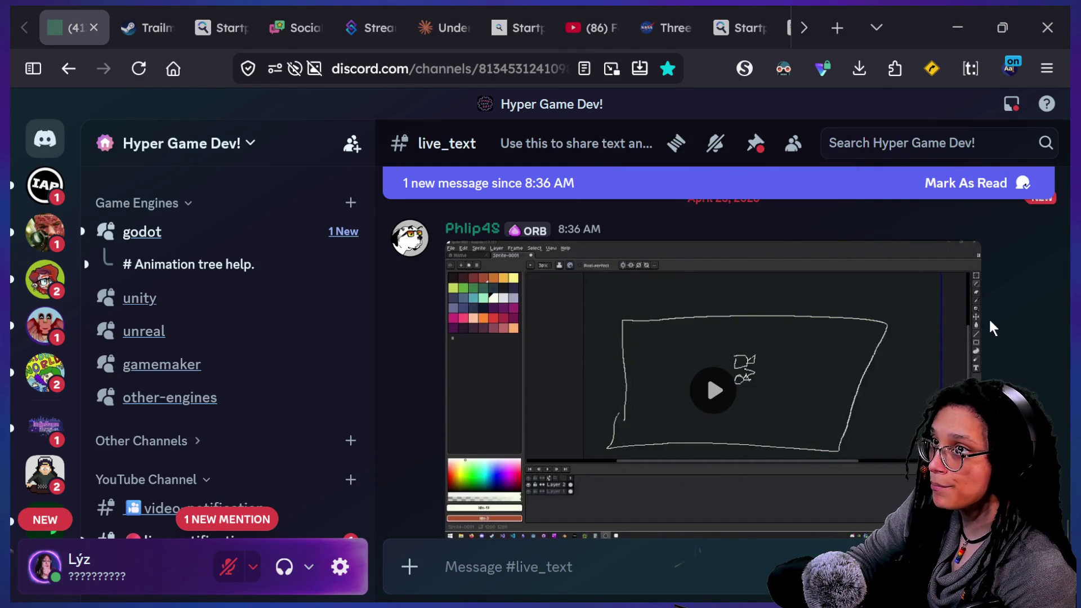
left_click(810, 431)
scroll(810, 430, "down", 1)
left_click(969, 492)
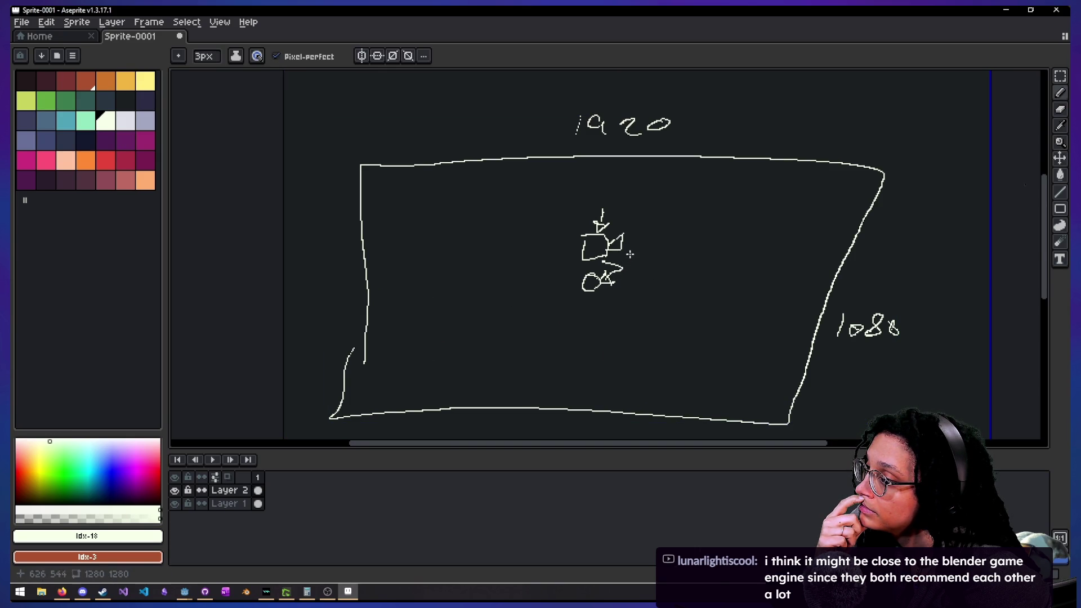
Step: Watch the full-screen sketch video and pause it at 0:58 of 1:53
mouse_move(780, 117)
left_mouse_down()
mouse_move(784, 138)
mouse_move(794, 127)
mouse_move(814, 137)
left_mouse_up()
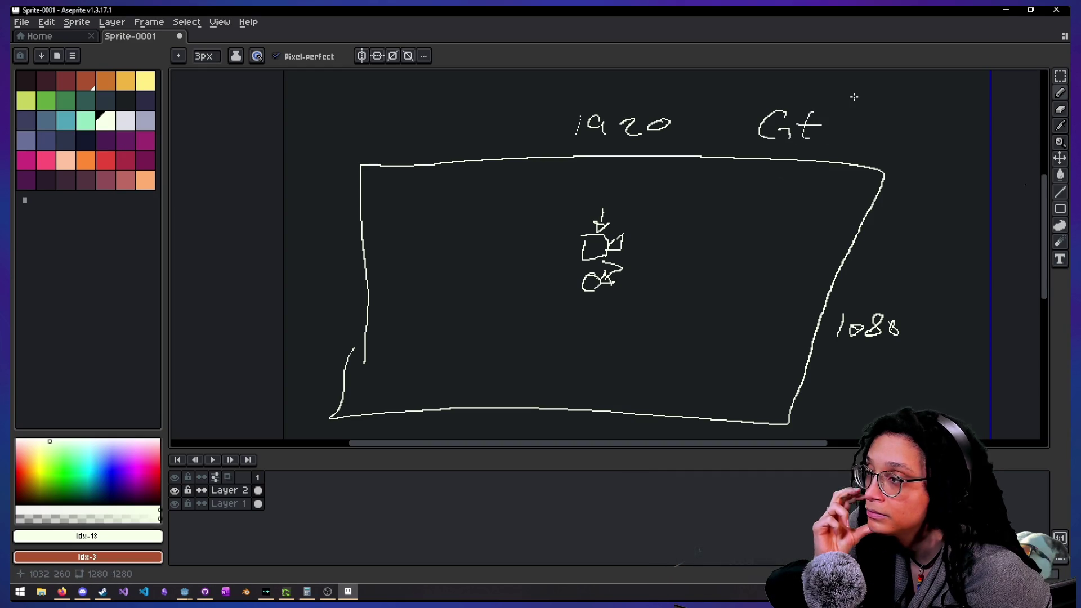
key("ctrl+z")
key("ctrl+z")
key("ctrl+z")
key("ctrl+z")
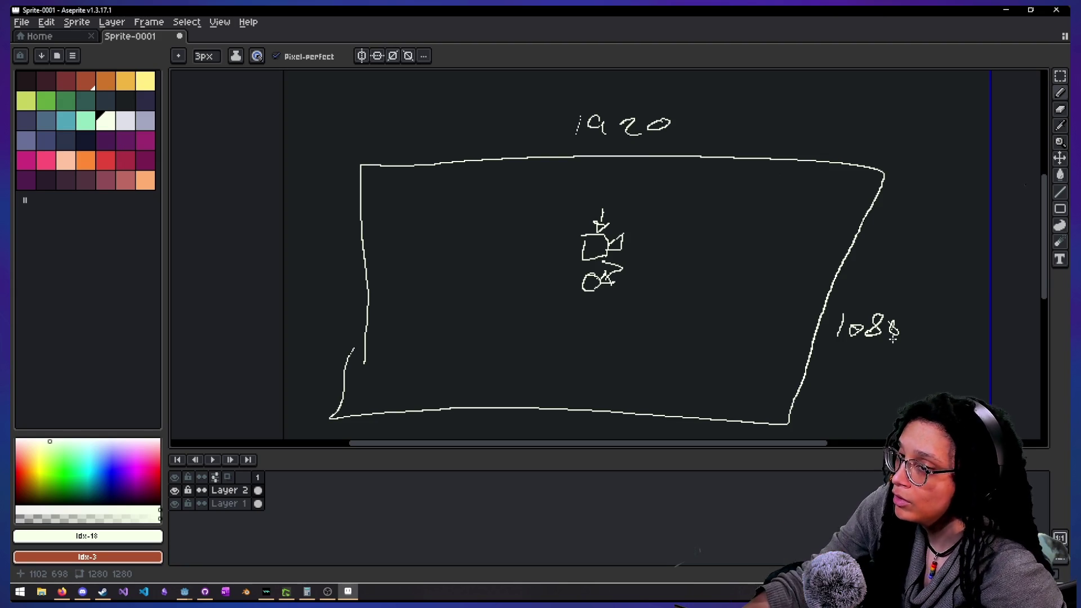
left_click(589, 284)
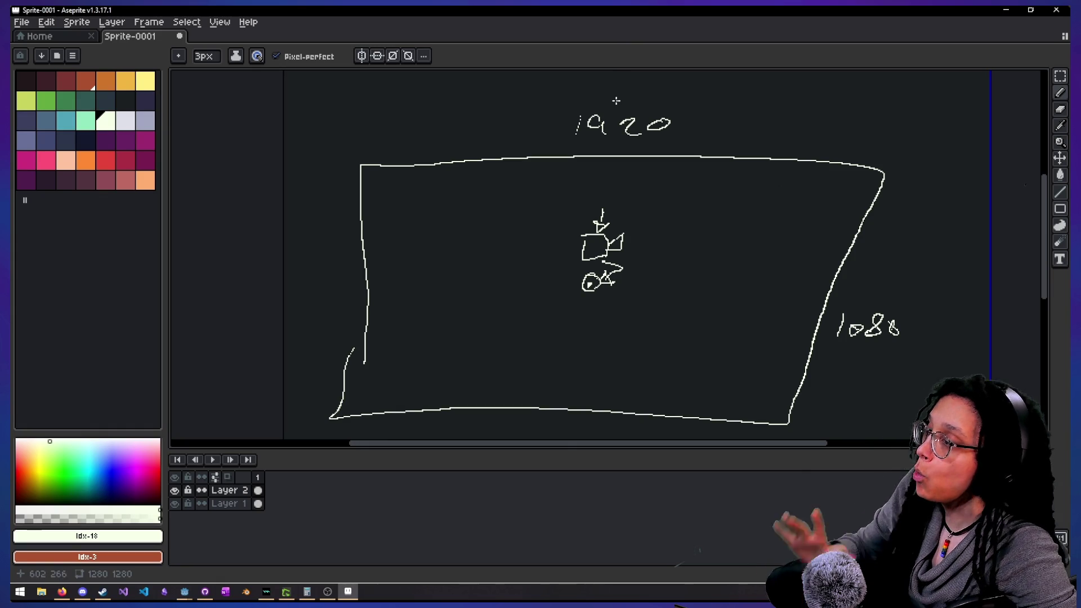
double_click(622, 442)
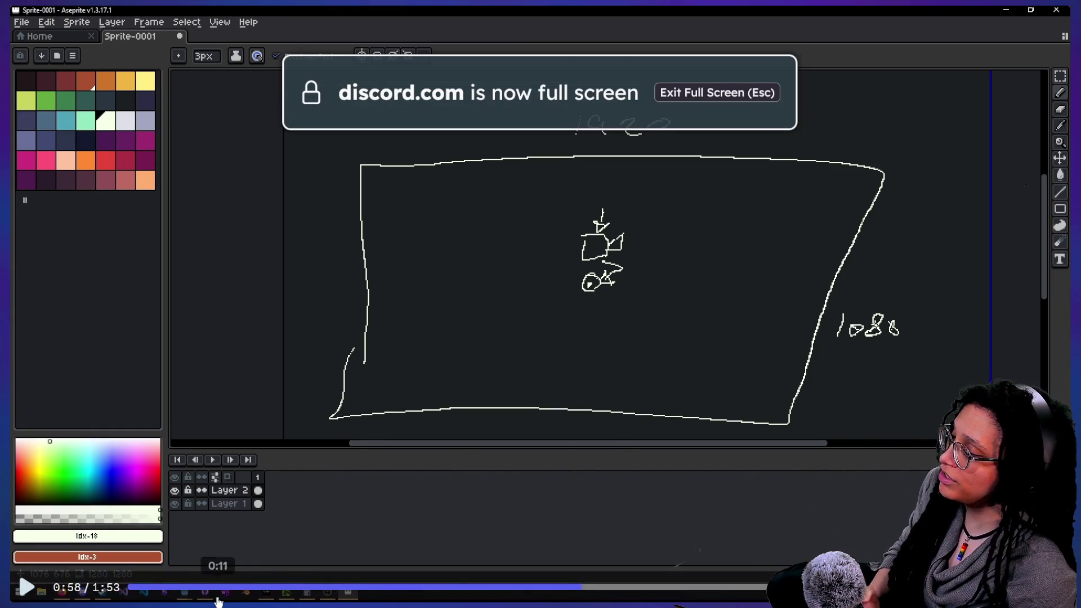
Step: Rewind the sketch video to near 0:06 and play it again
left_click(181, 585)
left_click(389, 516)
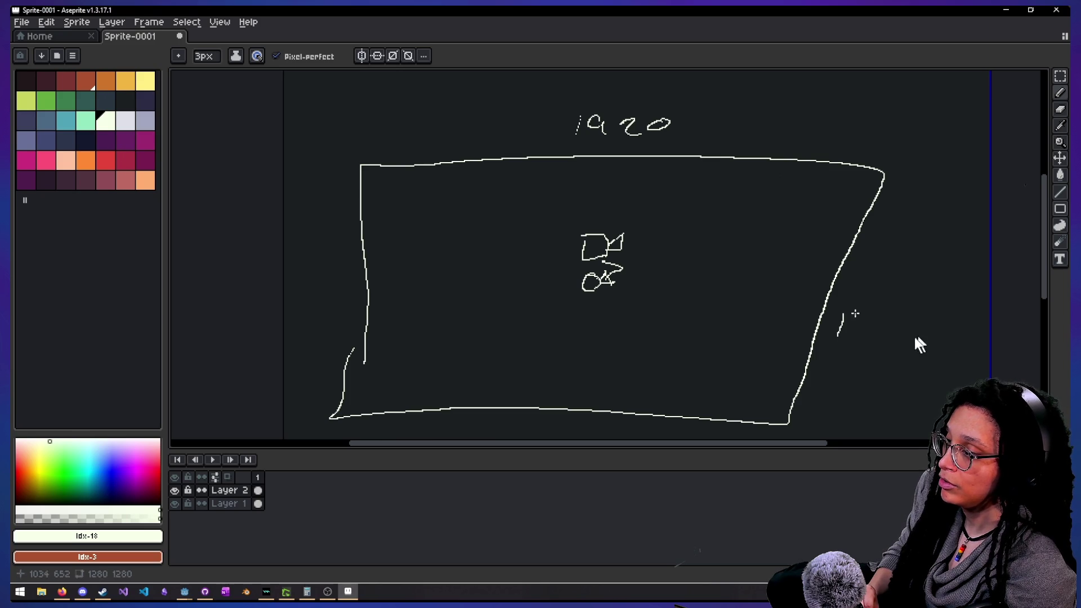
mouse_move(909, 336)
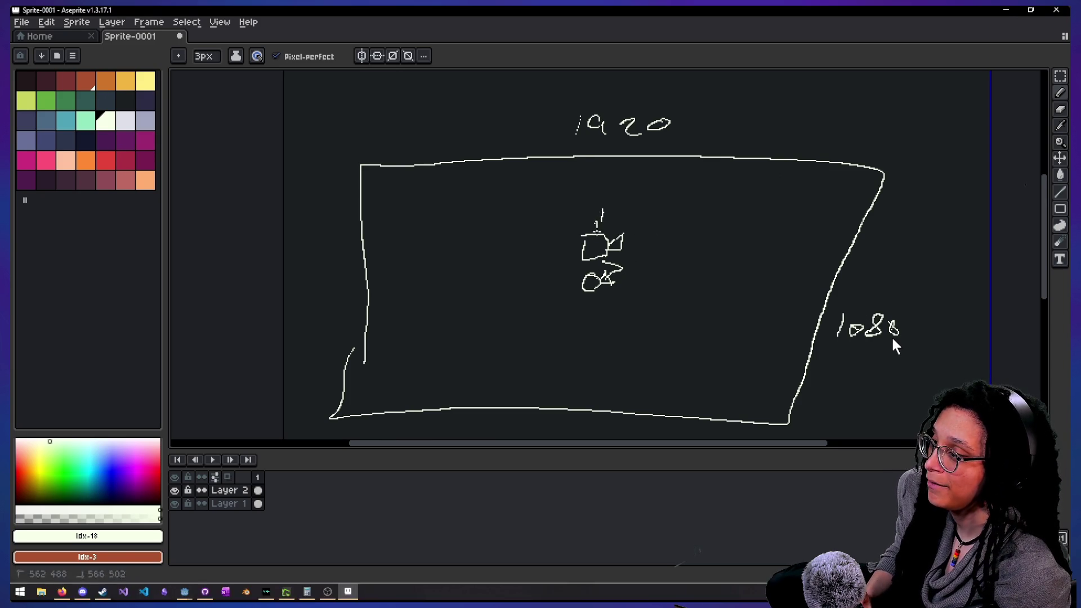
mouse_move(866, 338)
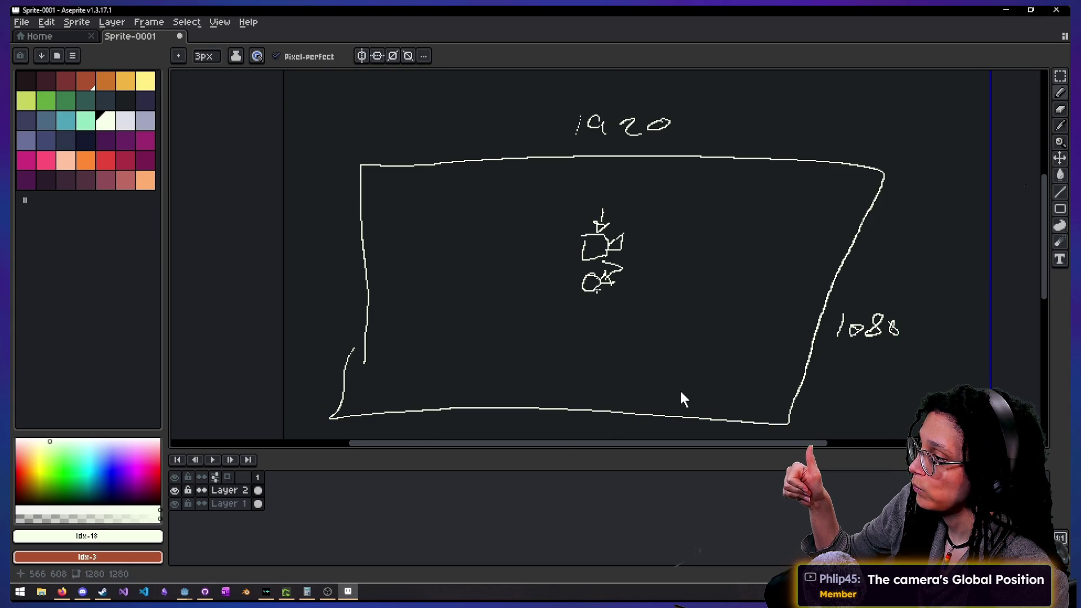
mouse_move(620, 282)
left_mouse_down()
mouse_move(747, 279)
mouse_move(774, 298)
mouse_move(760, 307)
left_mouse_up()
left_click_drag(563, 282, 460, 282)
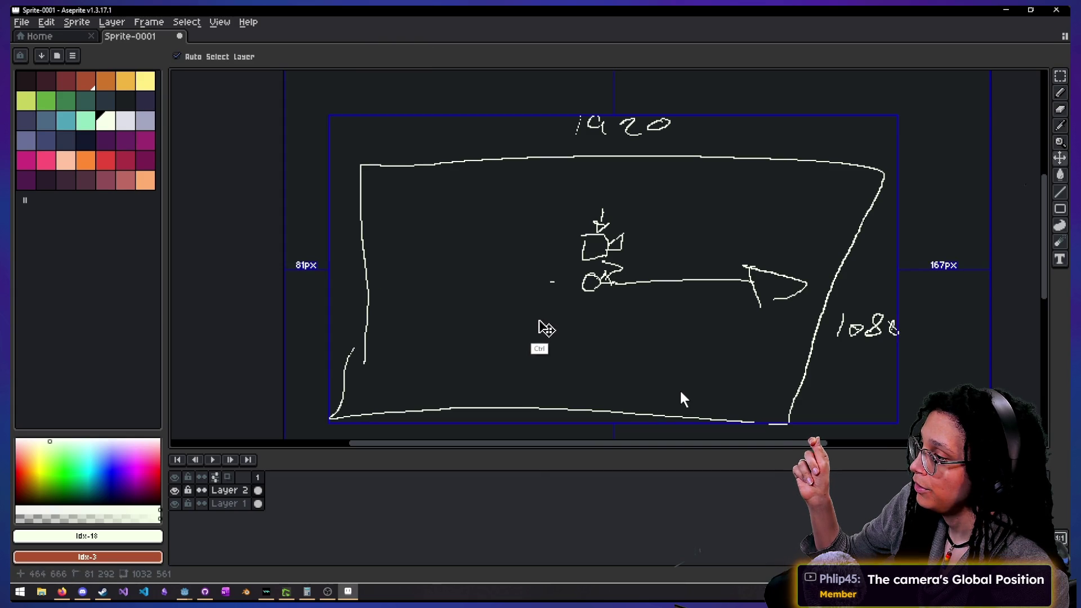
Step: Pause the video at 0:32 and draw a green blob left of the camera doodle
key("space")
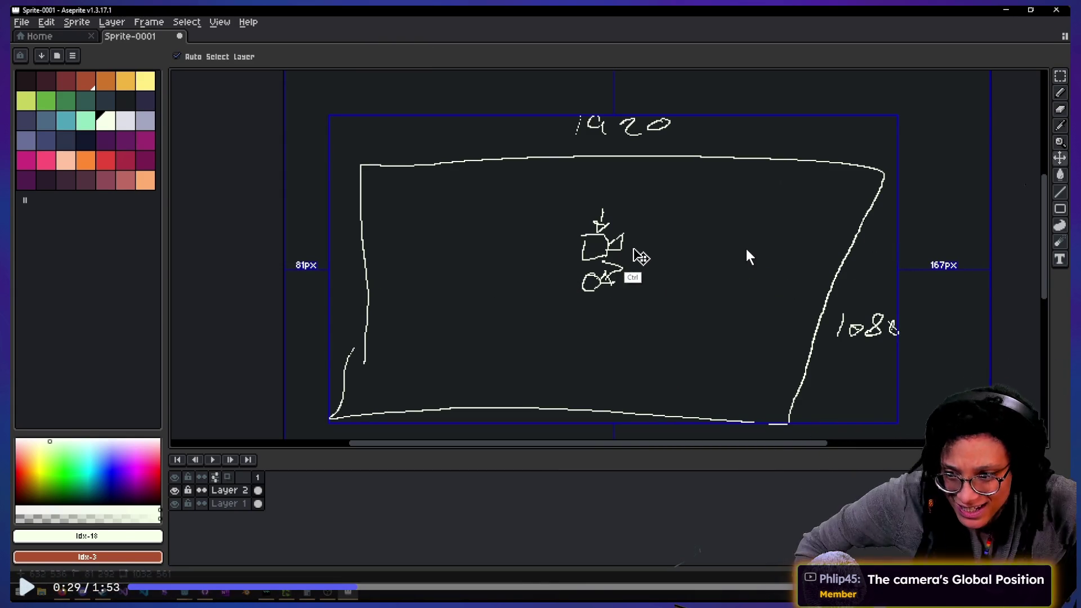
key("space")
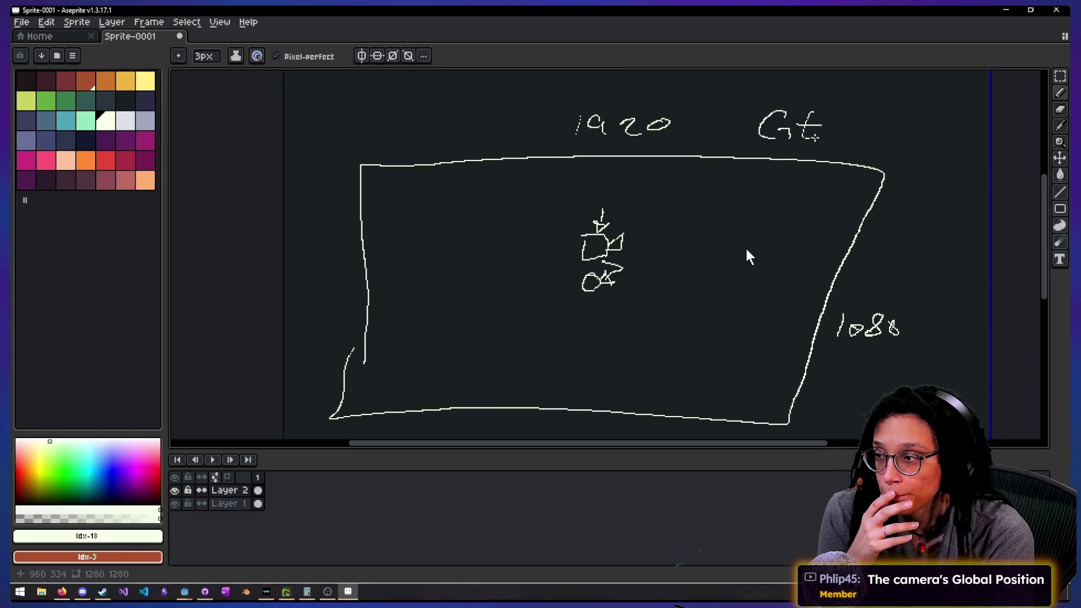
key("space")
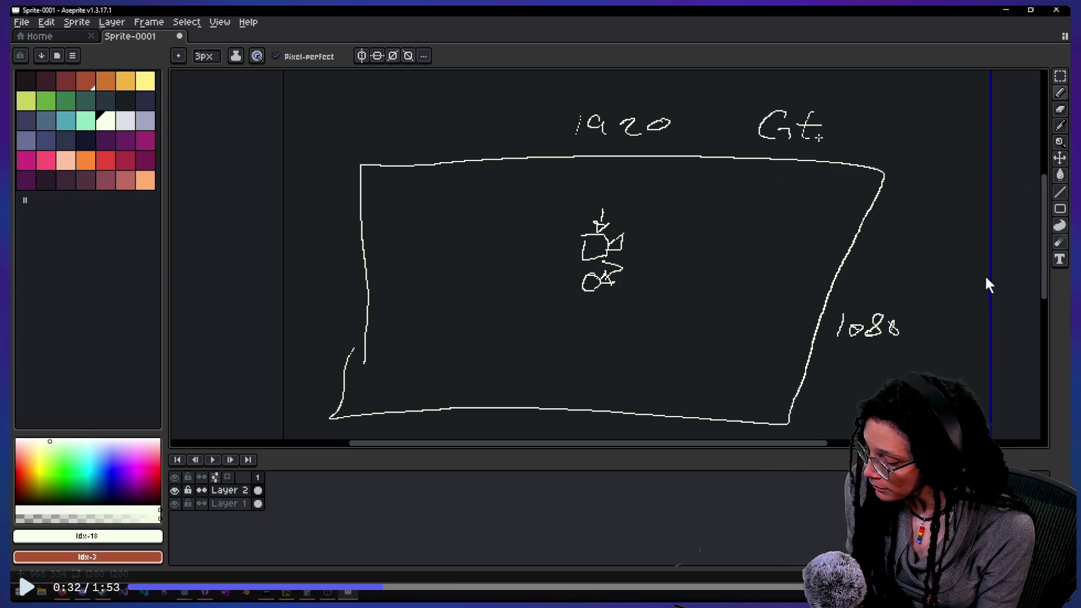
mouse_move(541, 266)
left_mouse_down()
mouse_move(542, 304)
mouse_move(537, 293)
mouse_move(501, 301)
left_mouse_up()
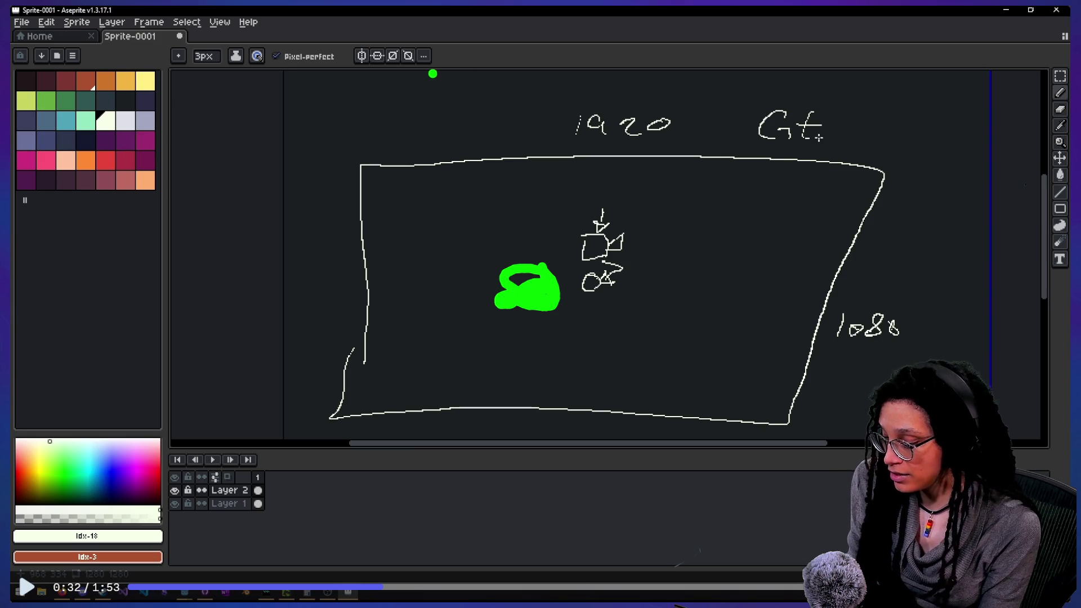
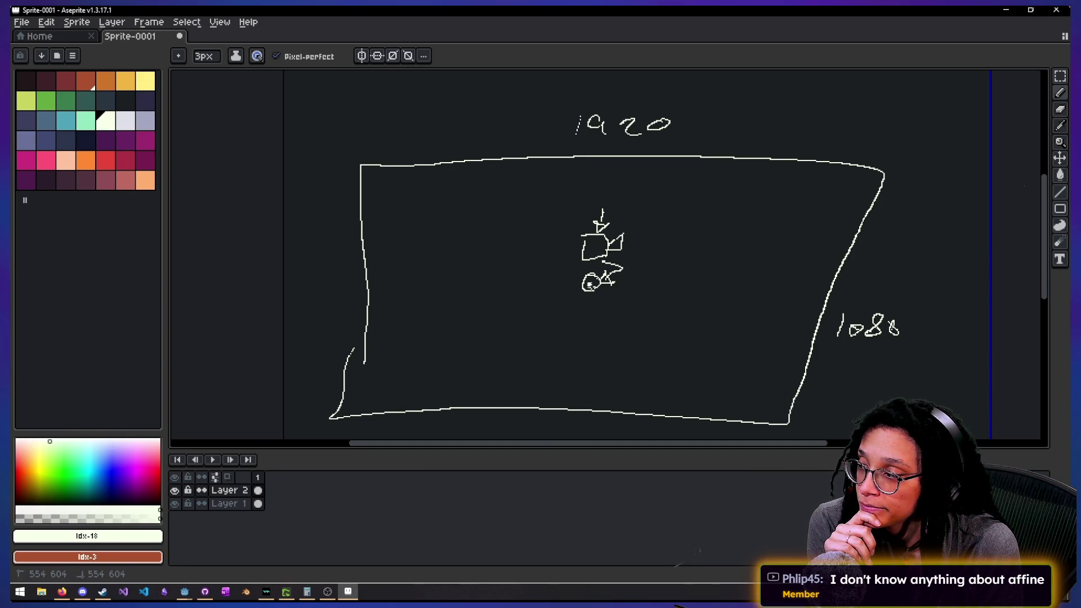
Step: Trace the left and bottom edges of the 1920×1080 sketch in yellow over the paused video
left_click_drag(588, 285, 782, 413)
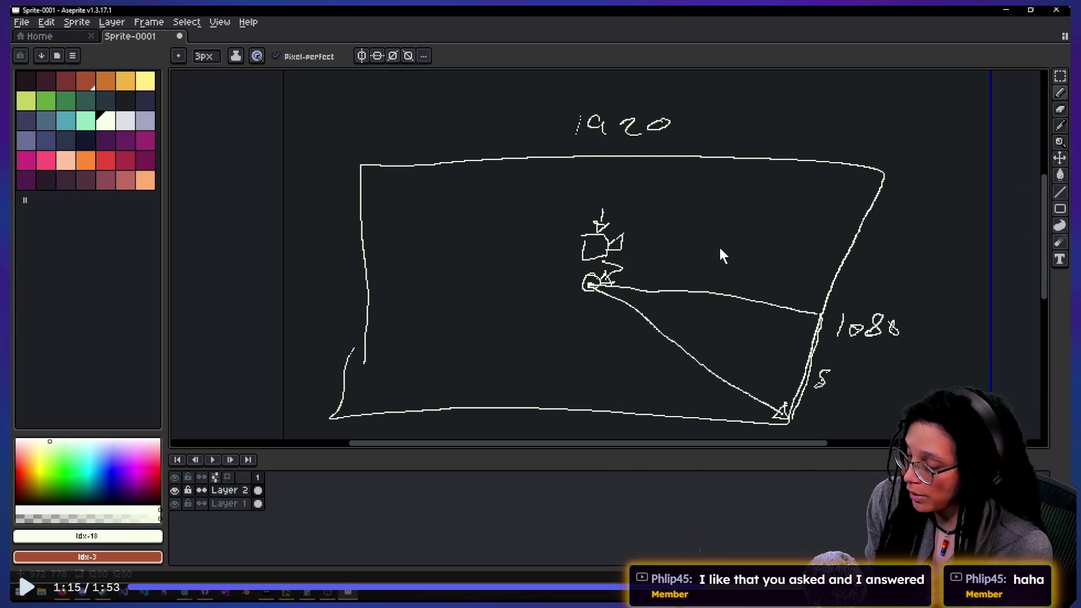
mouse_move(371, 163)
left_mouse_down()
mouse_move(627, 412)
mouse_move(867, 197)
mouse_move(433, 150)
left_mouse_up()
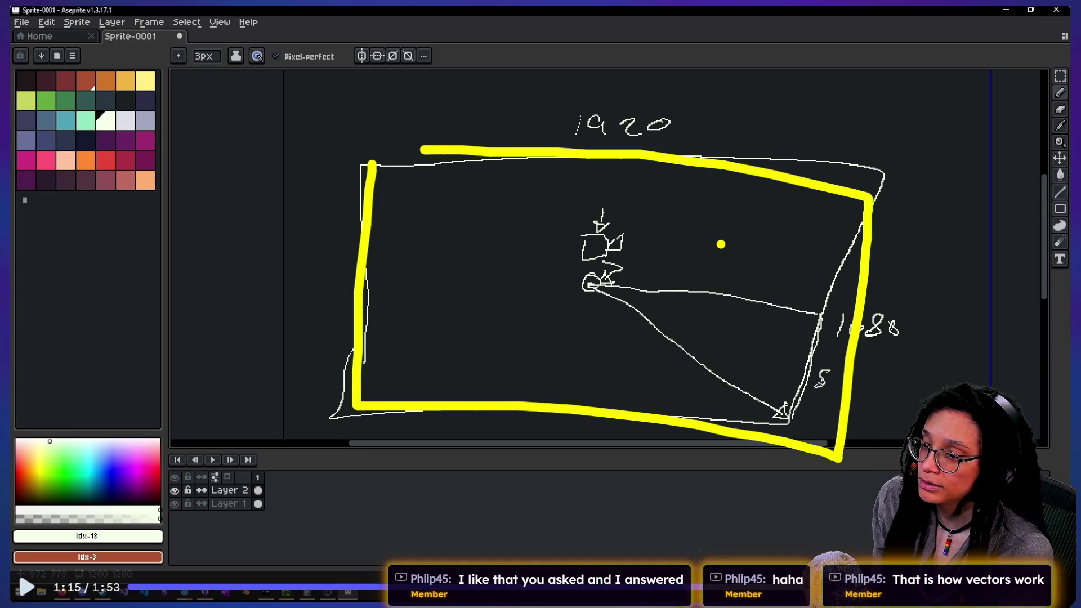
Step: Loop yellow around the whole sketch, circle the small figure, and trace from it to the right edge
mouse_move(362, 164)
left_mouse_down()
mouse_move(833, 394)
mouse_move(299, 155)
mouse_move(792, 174)
mouse_move(720, 420)
mouse_move(253, 281)
mouse_move(806, 191)
left_mouse_up()
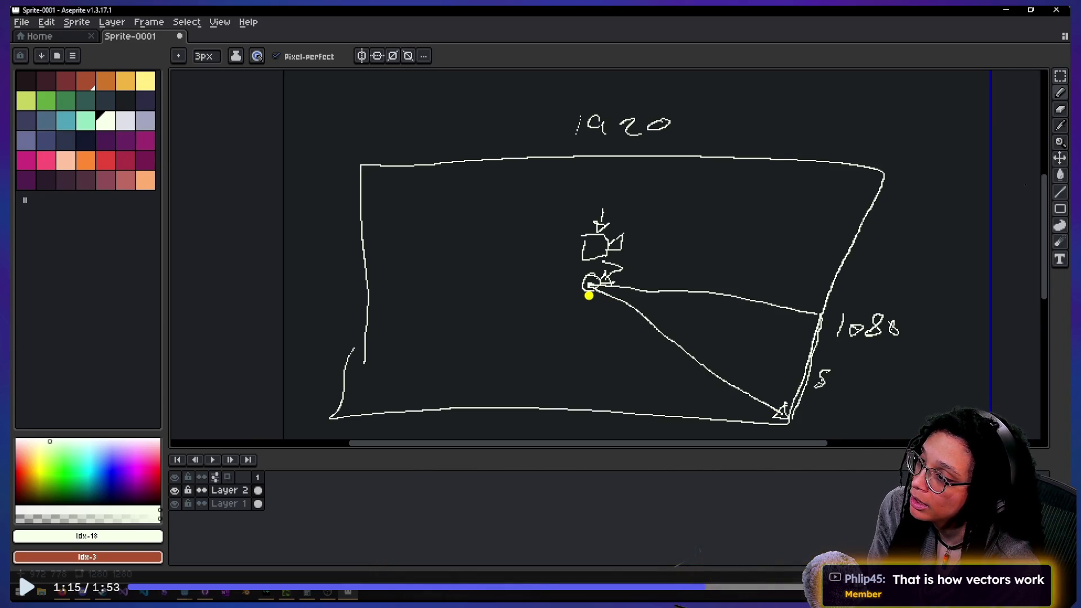
left_click_drag(589, 282, 793, 321)
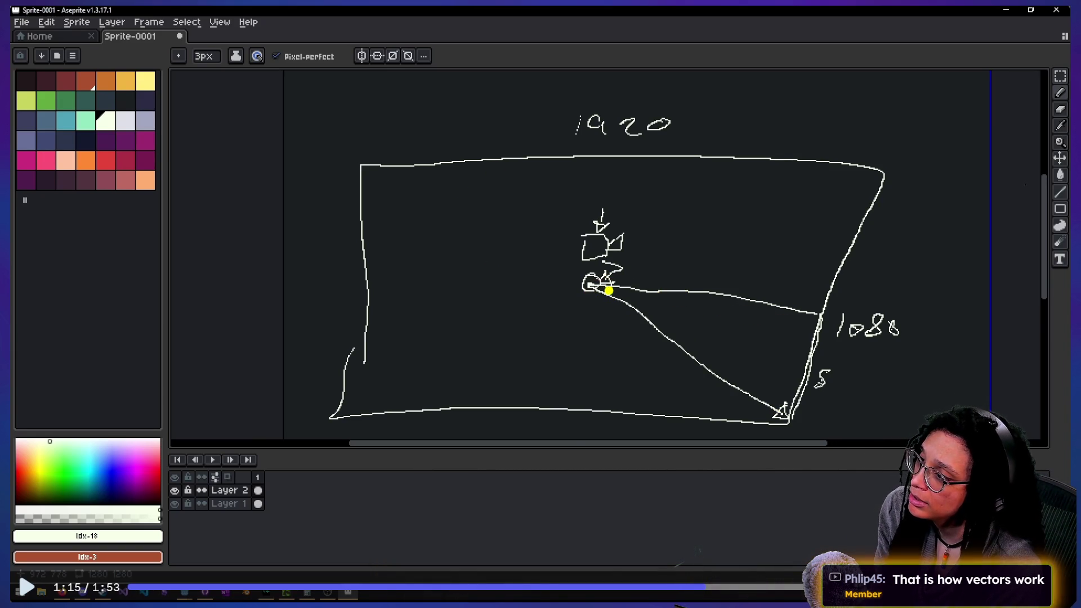
left_click_drag(593, 286, 824, 312)
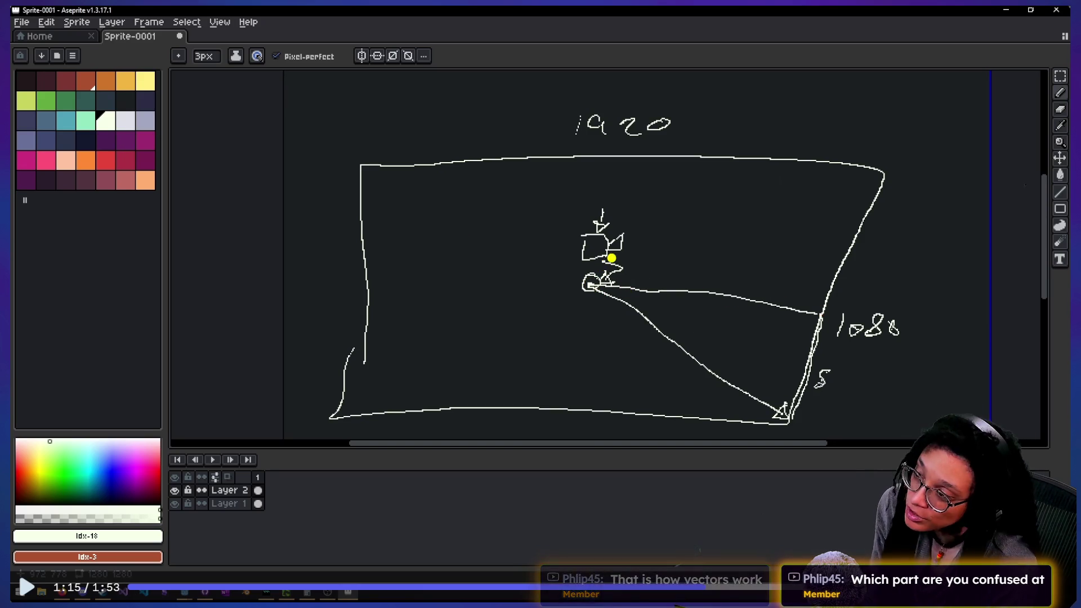
mouse_move(600, 266)
left_mouse_down()
mouse_move(568, 287)
mouse_move(611, 264)
mouse_move(569, 281)
mouse_move(605, 270)
mouse_move(573, 282)
mouse_move(617, 304)
left_mouse_up()
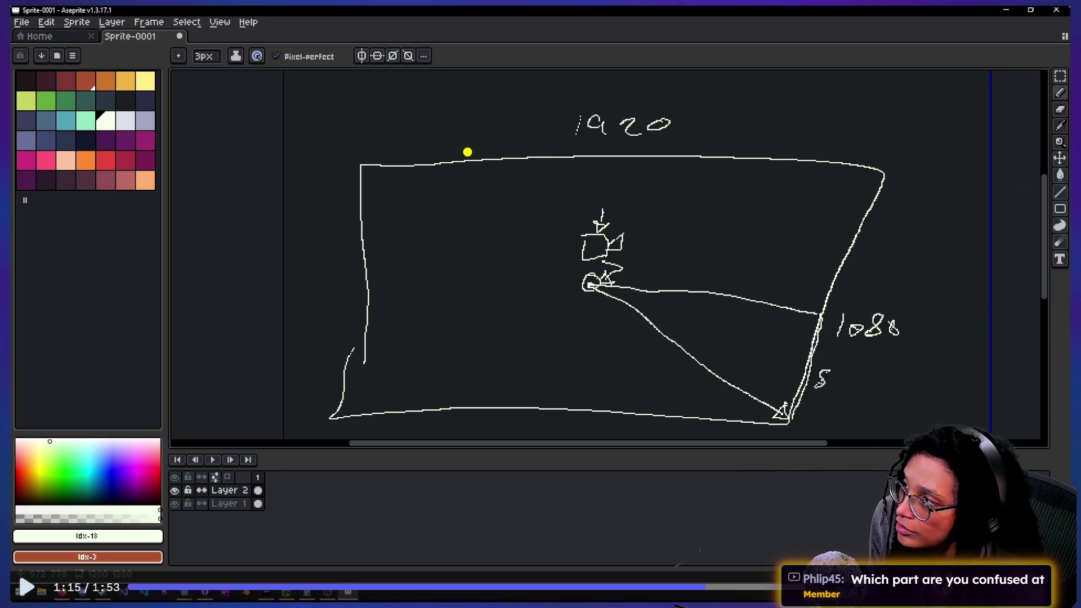
mouse_move(625, 91)
left_mouse_down()
mouse_move(314, 169)
mouse_move(979, 189)
mouse_move(335, 170)
left_mouse_up()
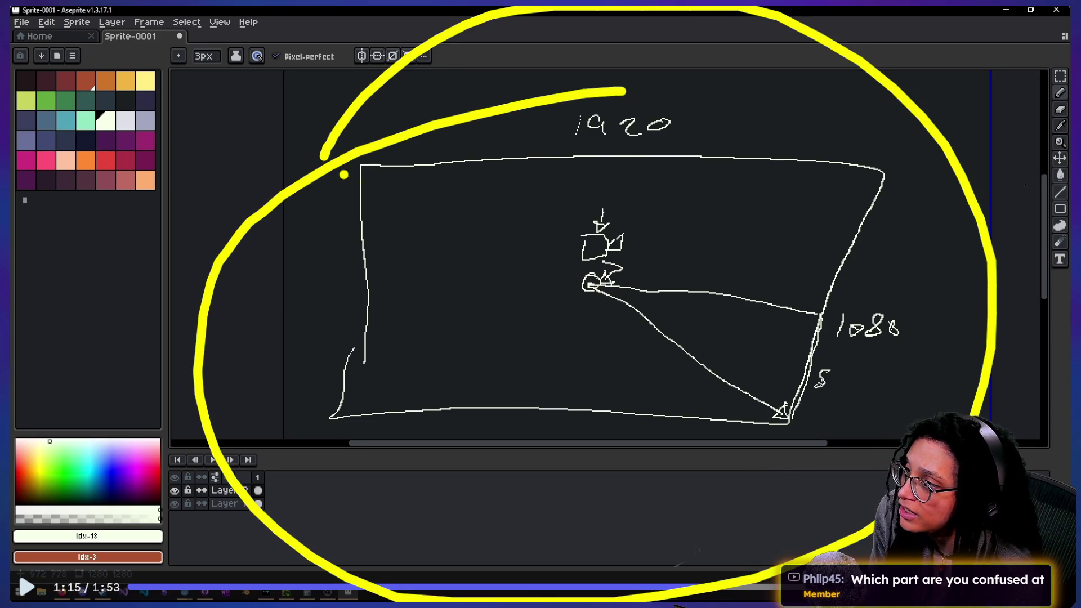
left_click_drag(590, 290, 796, 304)
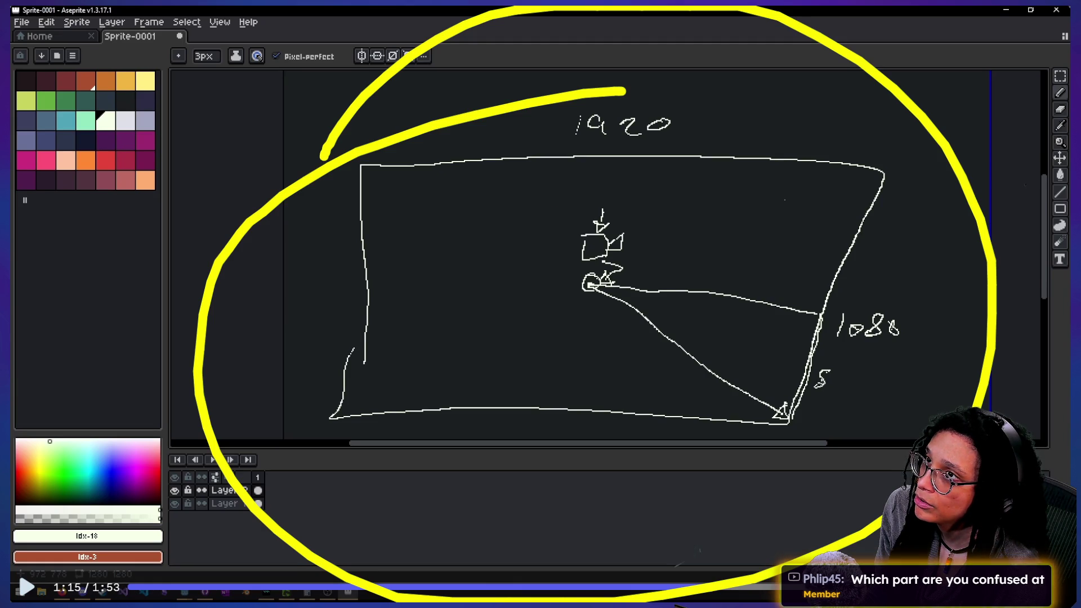
Step: Try yellow crossing lines and an underline under 1920, undoing each of them
mouse_move(994, 254)
left_mouse_down()
mouse_move(331, 313)
mouse_move(48, 295)
left_mouse_up()
key("ctrl+z")
left_click_drag(585, 11, 567, 553)
left_click_drag(174, 322, 982, 346)
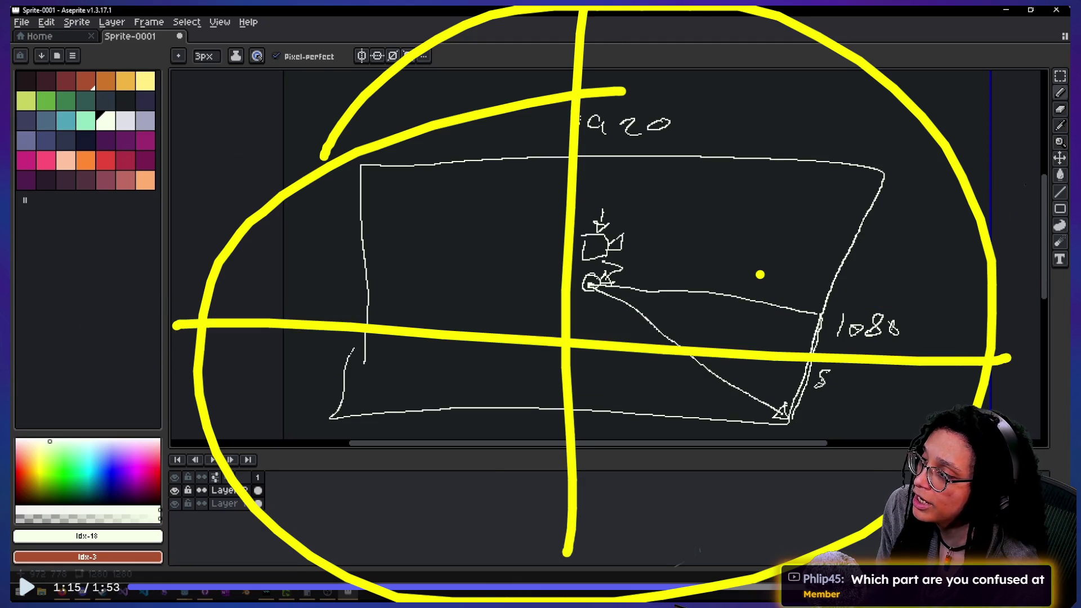
key("ctrl+z")
key("ctrl+z")
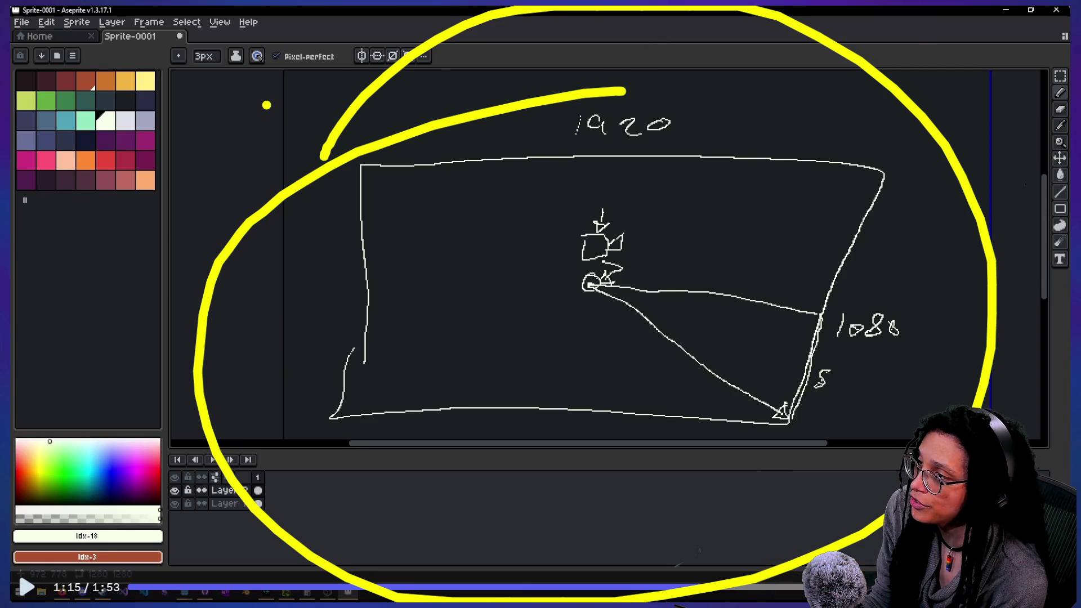
left_click_drag(266, 105, 636, 130)
key("ctrl+z")
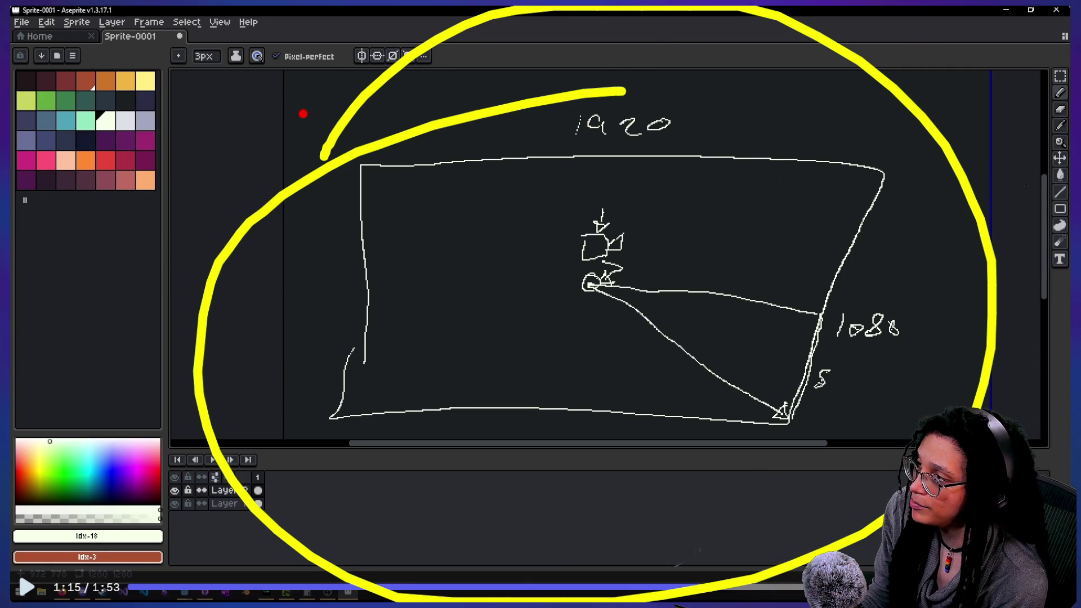
Step: Draw a red line above 1920 and mark the middle of the top edge in red
left_click_drag(301, 113, 681, 91)
mouse_move(588, 51)
left_mouse_down()
mouse_move(579, 120)
mouse_move(558, 84)
mouse_move(563, 124)
left_mouse_up()
key("ctrl+z")
mouse_move(622, 163)
left_mouse_down()
mouse_move(600, 162)
mouse_move(598, 189)
left_mouse_up()
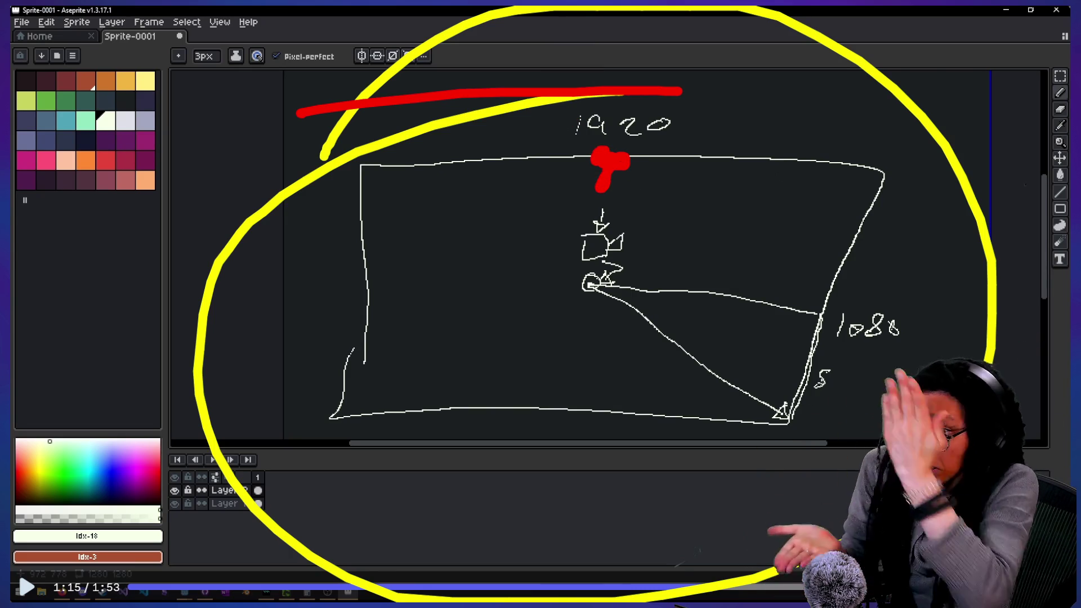
Step: Draw long red lines down and across the sketch and mark just above 1920
mouse_move(632, 120)
left_mouse_down()
mouse_move(628, 111)
mouse_move(594, 512)
left_mouse_up()
left_click_drag(585, 96, 526, 551)
left_click_drag(296, 281, 968, 318)
mouse_move(363, 226)
left_mouse_down()
mouse_move(875, 295)
mouse_move(937, 318)
left_mouse_up()
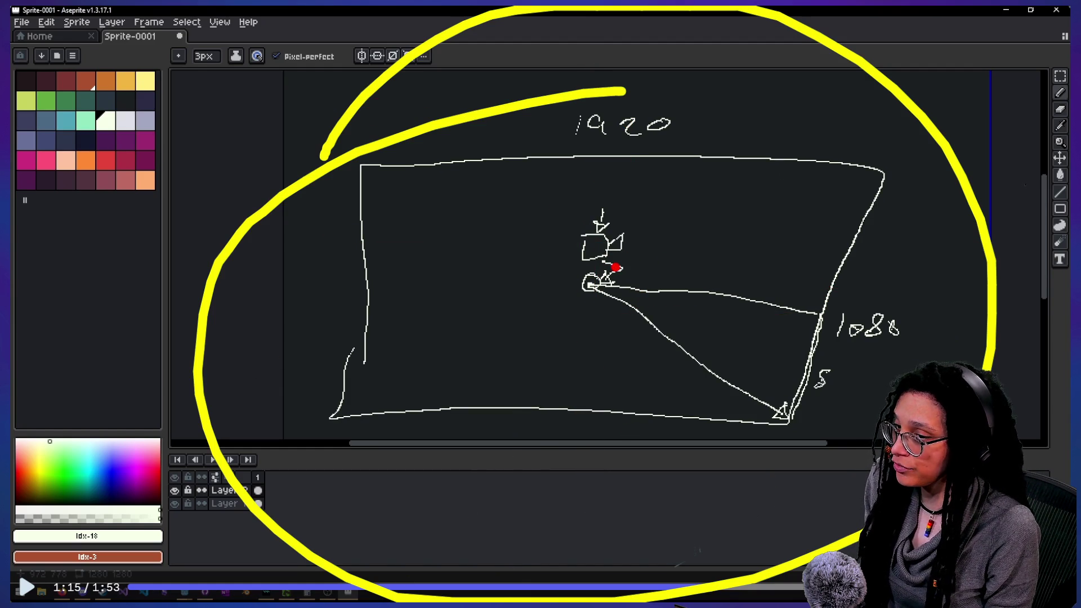
mouse_move(585, 102)
left_mouse_down()
mouse_move(570, 101)
mouse_move(721, 163)
mouse_move(491, 55)
left_mouse_up()
Step: Circle 1080 and the bottom-right corner in red, draw a centre line, and point arrows at the corner
mouse_move(864, 300)
left_mouse_down()
mouse_move(861, 350)
mouse_move(893, 305)
left_mouse_up()
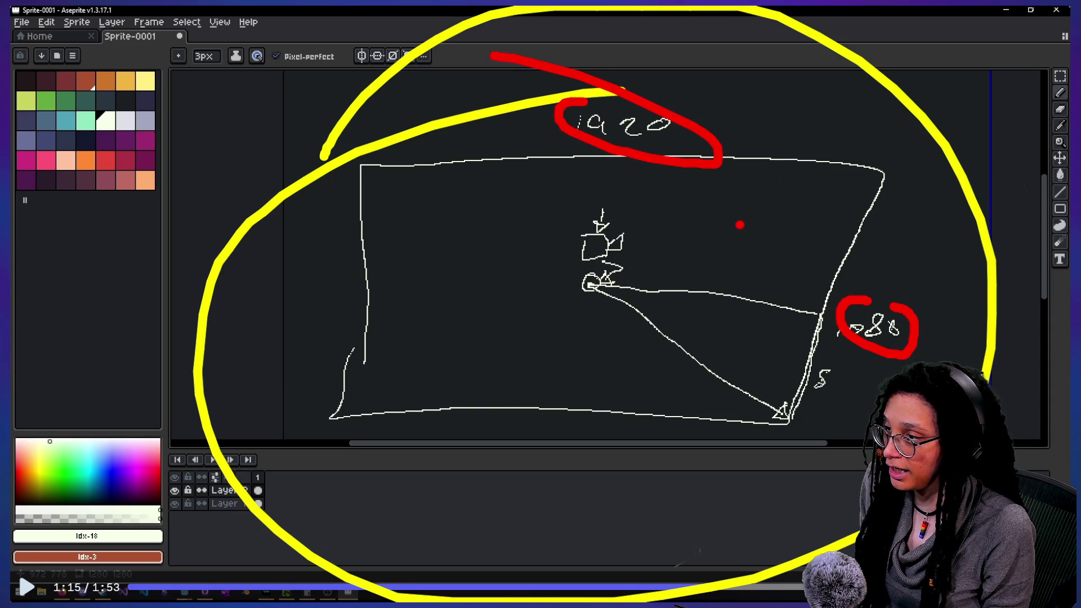
mouse_move(827, 304)
left_mouse_down()
mouse_move(802, 312)
mouse_move(826, 307)
left_mouse_up()
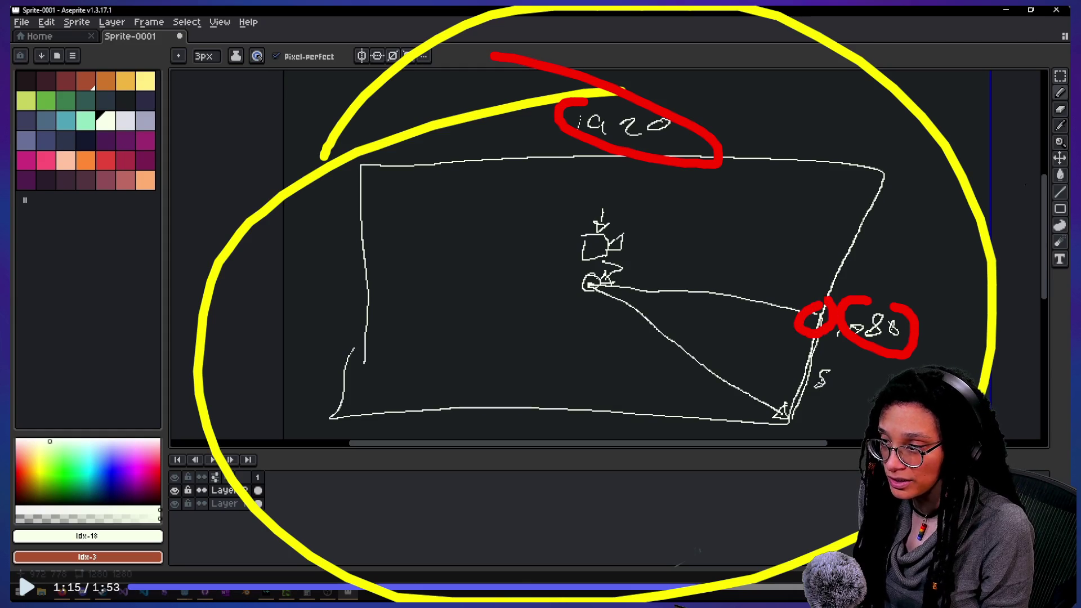
mouse_move(783, 391)
left_mouse_down()
mouse_move(774, 416)
mouse_move(806, 397)
mouse_move(793, 390)
left_mouse_up()
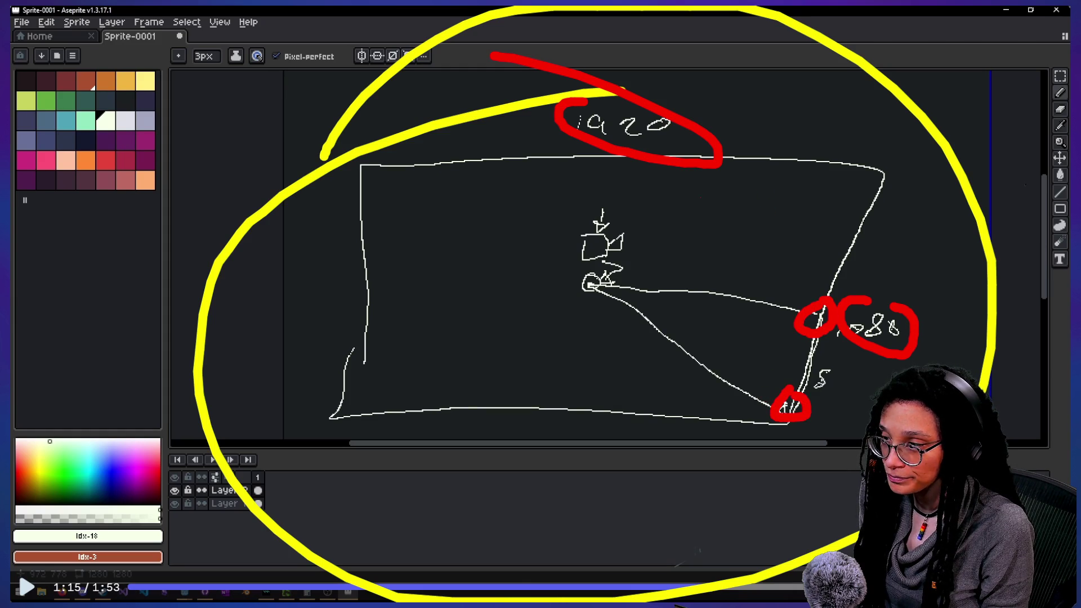
mouse_move(299, 277)
left_mouse_down()
mouse_move(815, 335)
mouse_move(509, 325)
mouse_move(950, 355)
mouse_move(208, 290)
left_mouse_up()
mouse_move(585, 85)
left_mouse_down()
mouse_move(591, 534)
mouse_move(616, 197)
mouse_move(617, 399)
left_mouse_up()
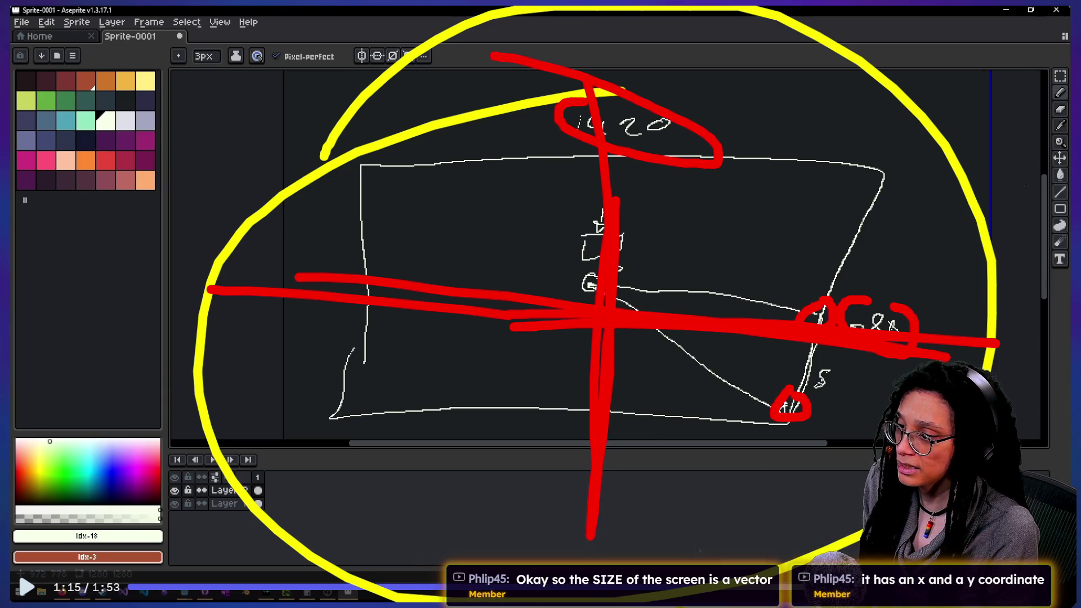
left_click_drag(630, 301, 816, 410)
left_click_drag(726, 388, 813, 411)
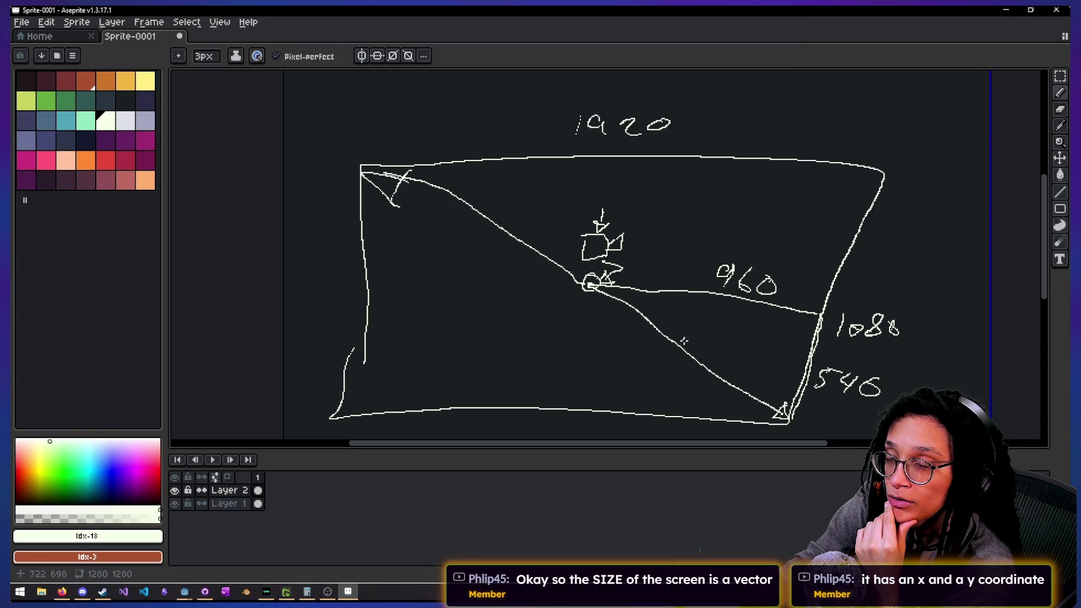
Step: Undo the last two annotations and make further marks over the sketch
key("ctrl+z")
key("ctrl+z")
key("ctrl+z")
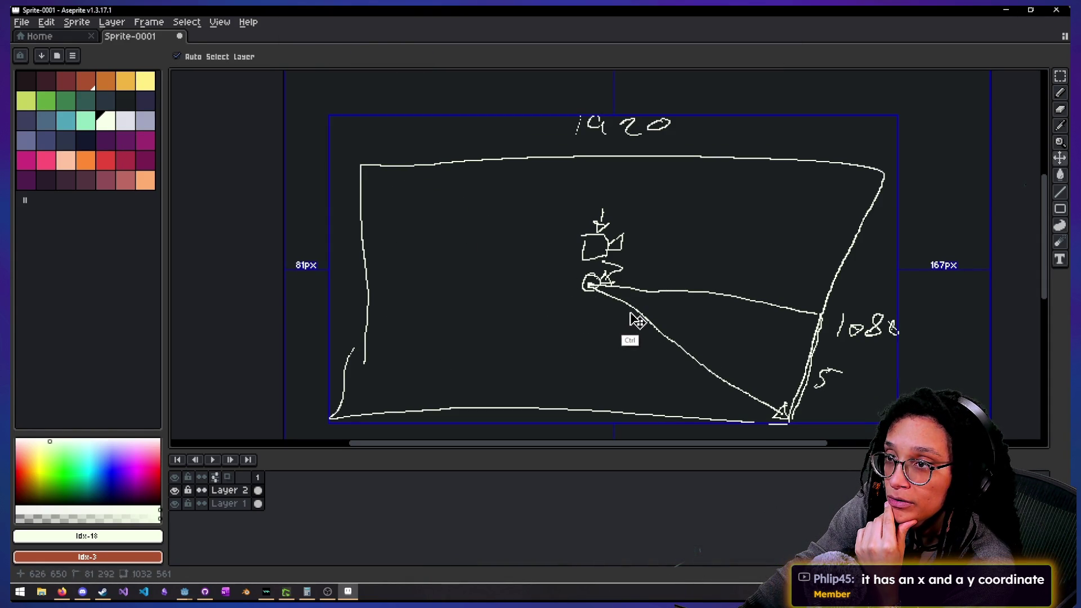
key("ctrl+z")
key("ctrl+z")
key("ctrl+z")
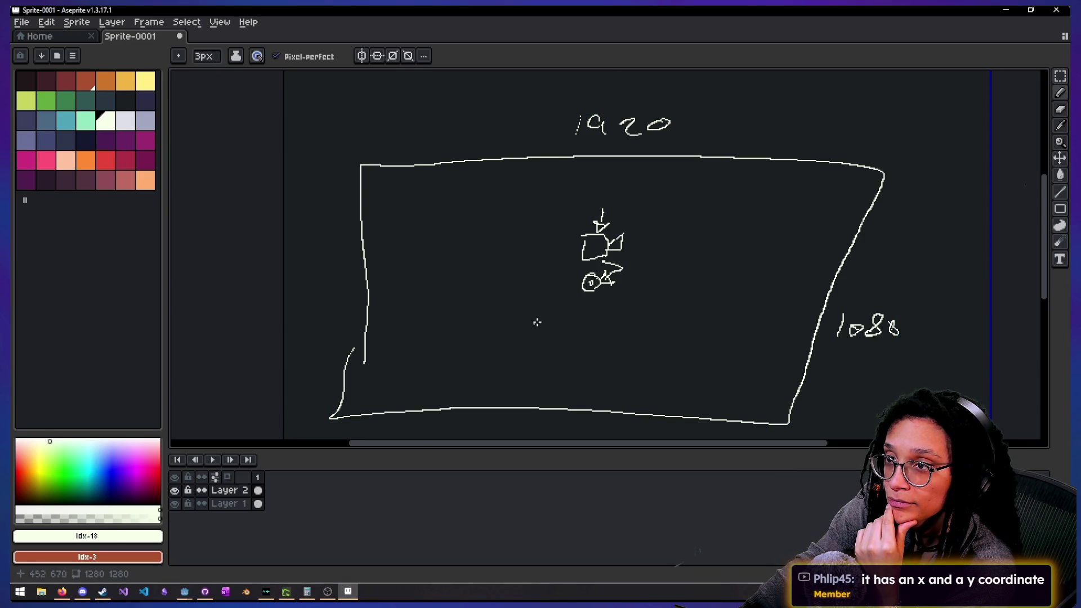
left_click(590, 283)
mouse_move(589, 283)
left_mouse_down()
mouse_move(475, 213)
mouse_move(383, 176)
mouse_move(384, 186)
left_mouse_up()
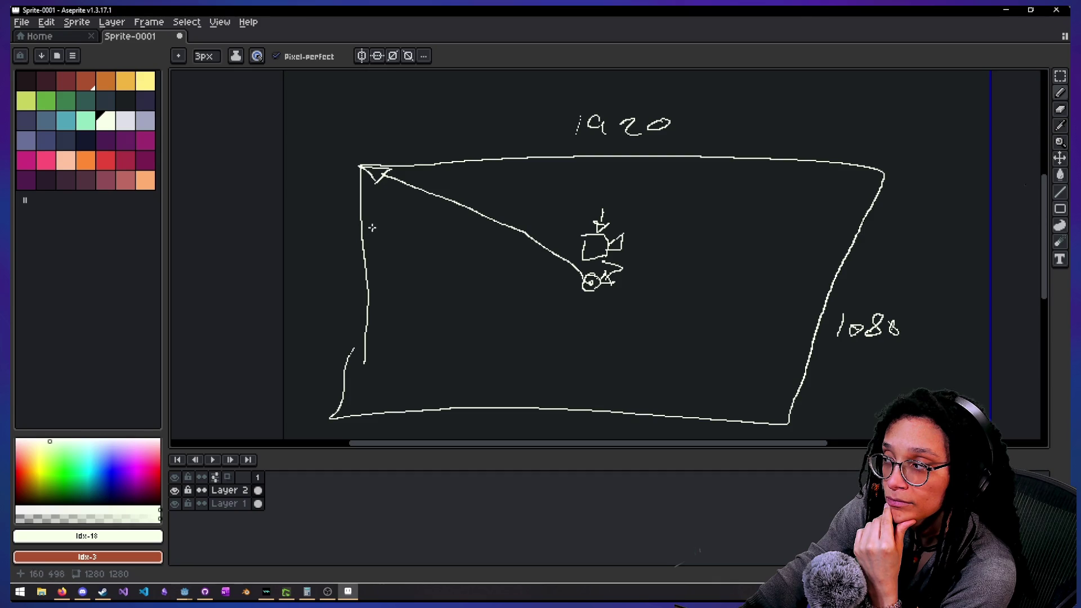
left_click(443, 193)
left_click_drag(443, 193, 439, 231)
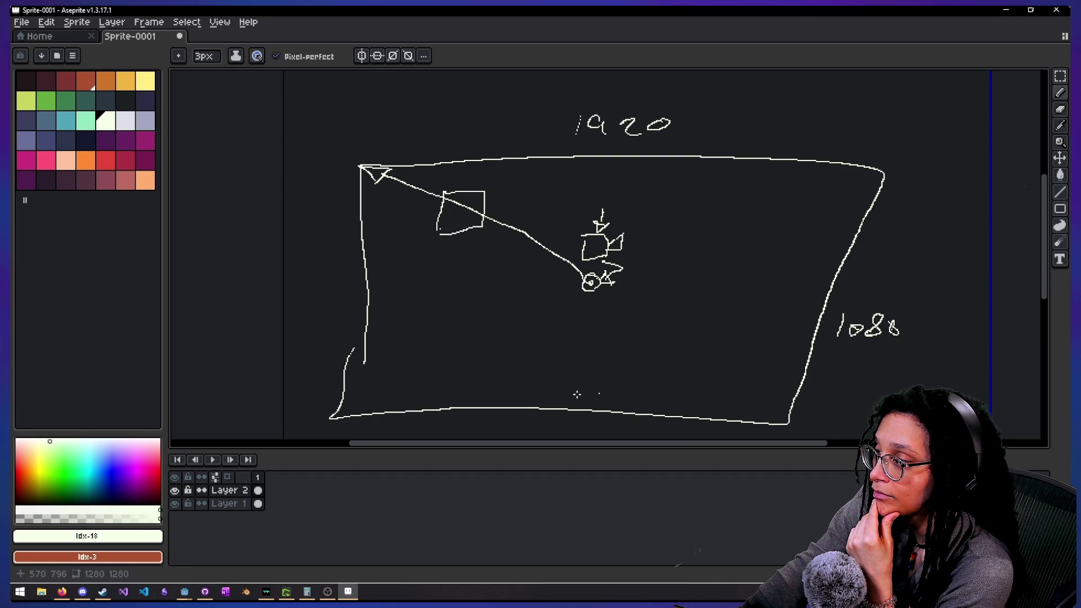
mouse_move(366, 175)
left_mouse_down()
mouse_move(425, 205)
mouse_move(416, 222)
left_mouse_up()
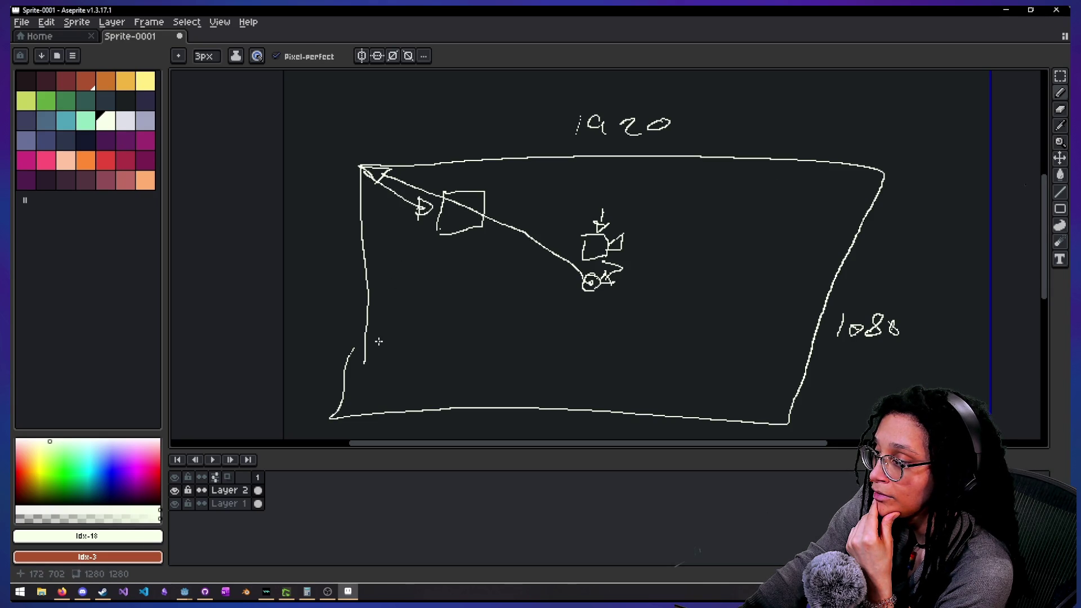
Step: Rewind the video, pause at 1:34, and scribble red around the small figure
left_click(706, 587)
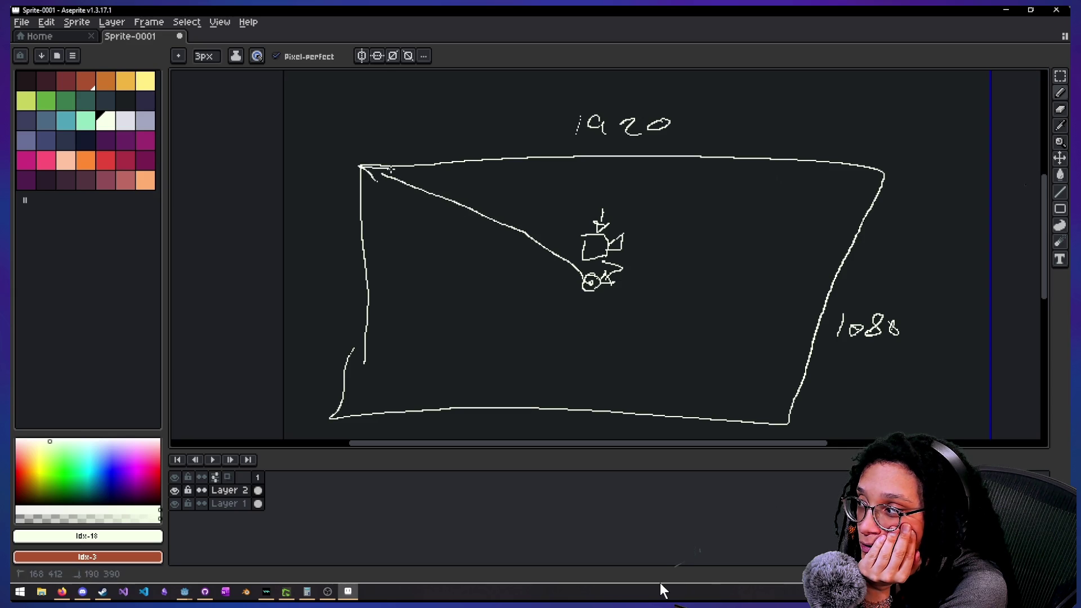
key("space")
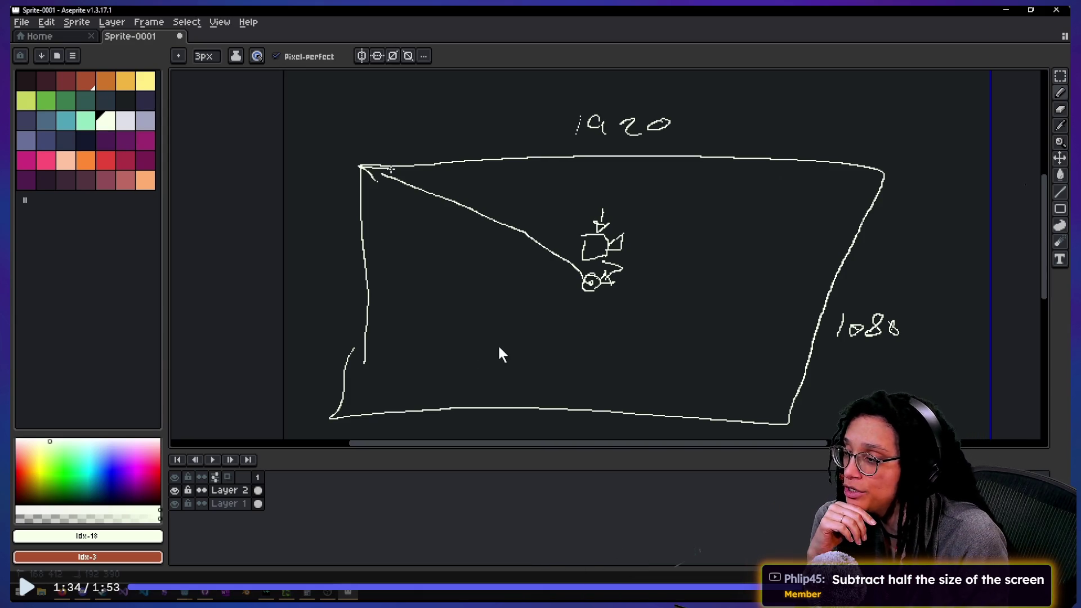
key("ctrl+2")
mouse_move(491, 279)
left_mouse_down()
mouse_move(549, 181)
mouse_move(557, 298)
left_mouse_up()
key("e")
mouse_move(587, 247)
left_mouse_down()
mouse_move(580, 299)
mouse_move(596, 250)
mouse_move(600, 296)
mouse_move(569, 310)
mouse_move(613, 287)
left_mouse_up()
key("e")
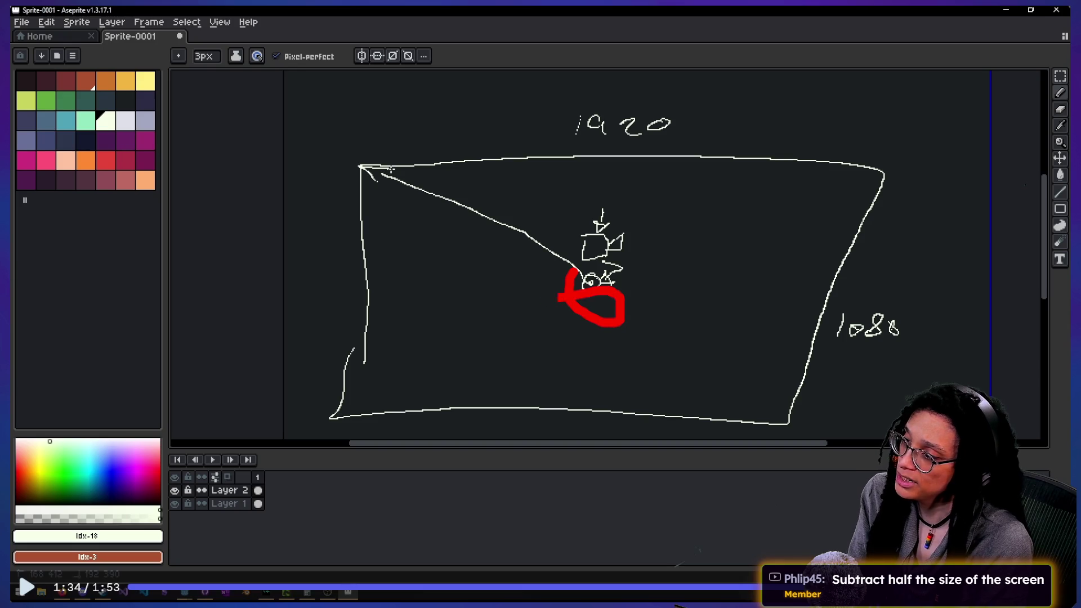
key("Escape")
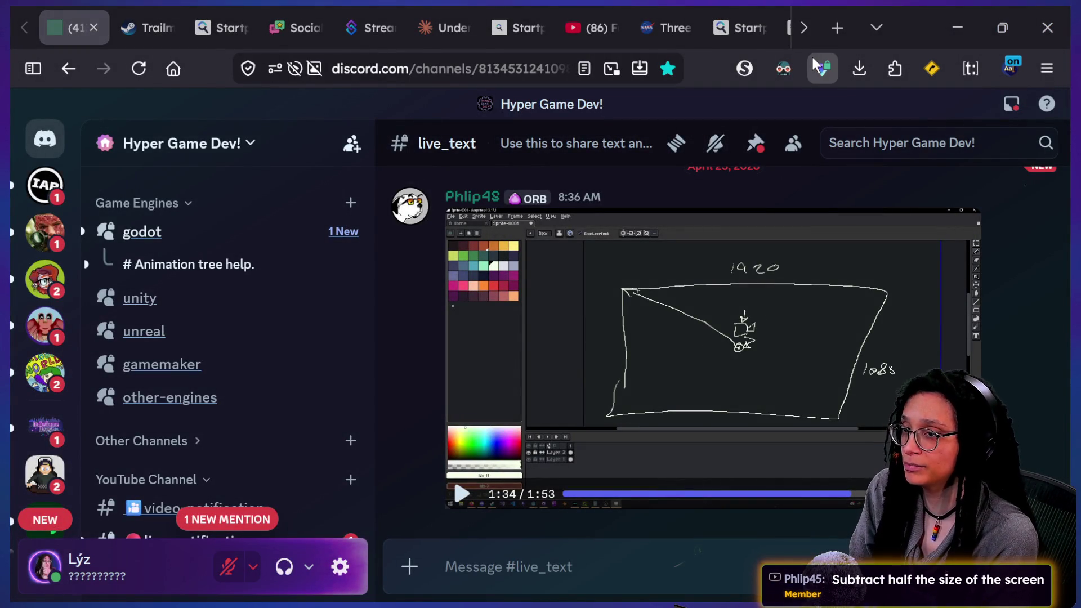
Step: Switch away from the Discord window back to the Godot editor
key("alt+Tab")
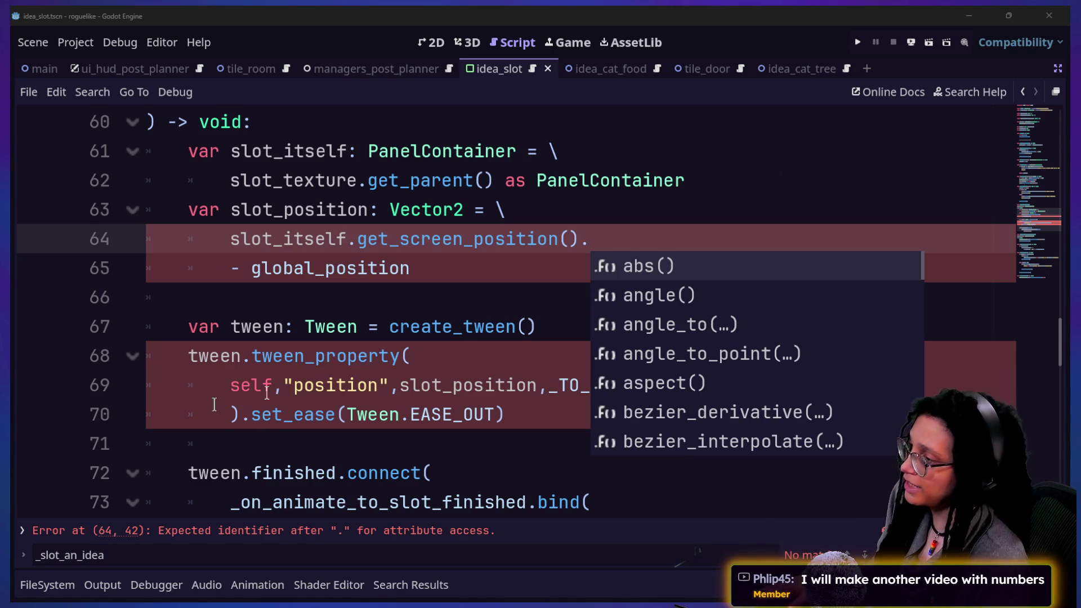
Step: Dismiss the code completions and cycle through the 3D and 2D views back to idea_slot.gd
key("Escape")
left_click(466, 42)
left_click(428, 40)
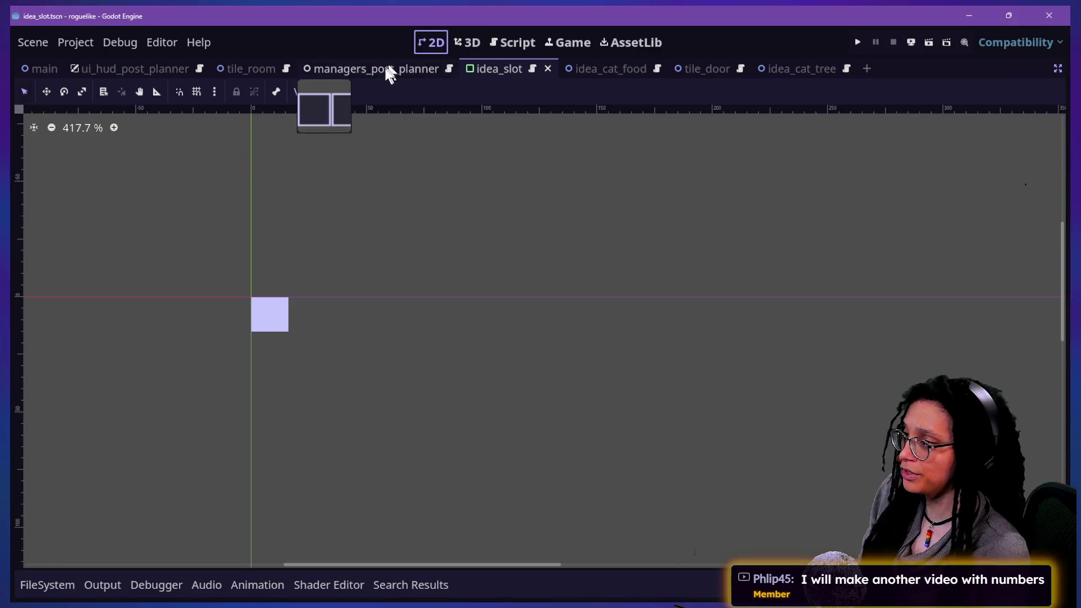
left_click(518, 40)
Step: Review the slot_position lines 64–65 and move up to the animate_to_a_slot header
left_click(592, 225)
type("t_itself.get_screen_position().")
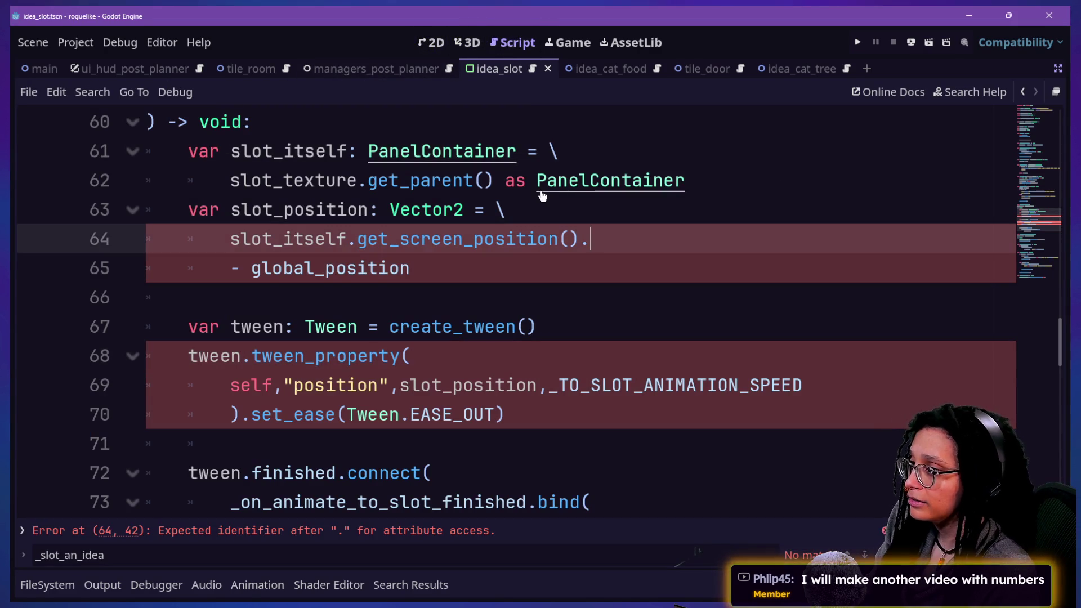
key("ctrl+z")
key("ctrl+z")
key("ctrl+z")
type("gin \\")
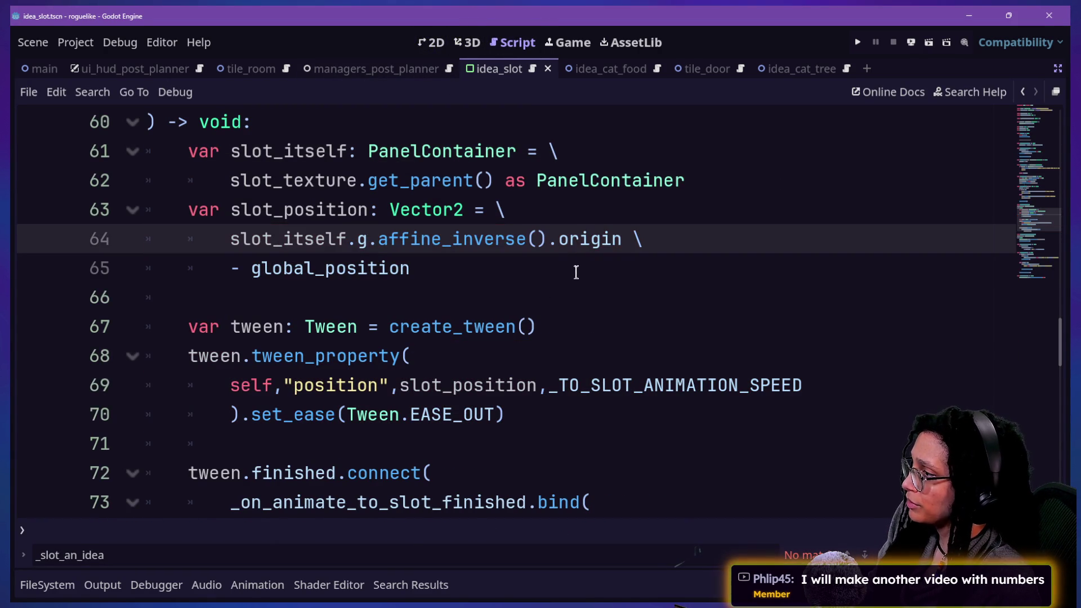
mouse_move(570, 274)
left_mouse_down()
mouse_move(603, 208)
mouse_move(608, 228)
left_mouse_up()
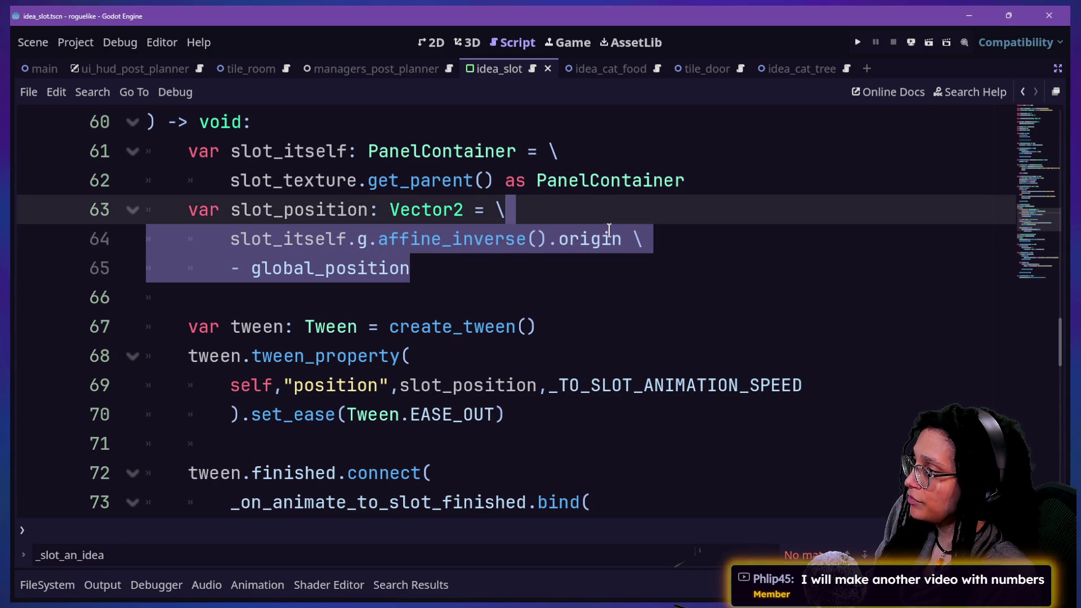
left_click(646, 160)
scroll(648, 163, "up", 1)
left_click(662, 191)
Step: Open animate_to_a_slot with var viewport_rect: Rect2 = get_viewport_rect().position
left_click(669, 208)
key("Return")
type("var ")
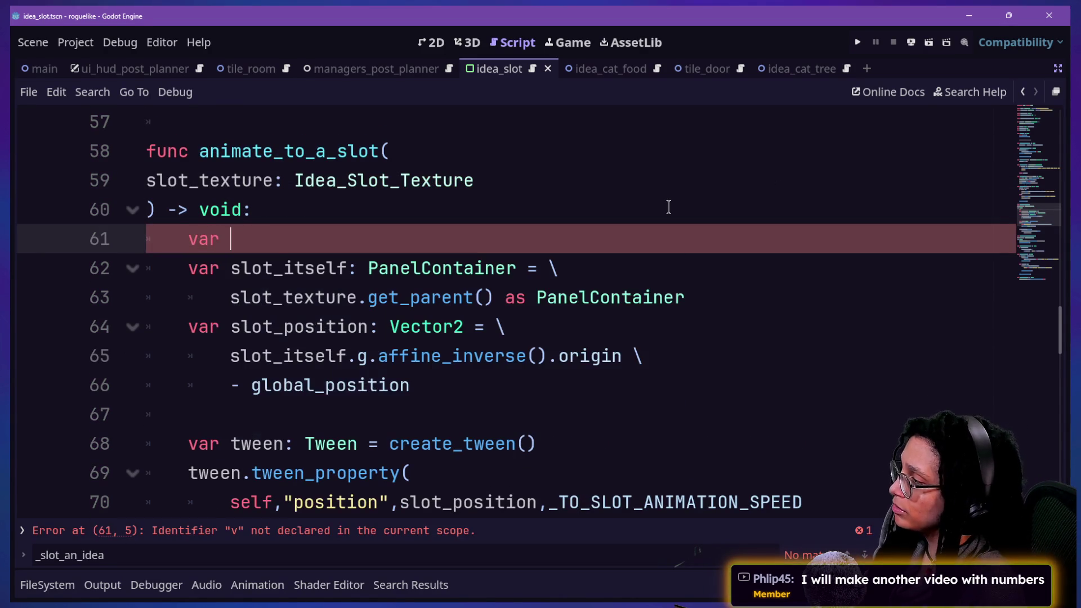
type("viewport_rect: ")
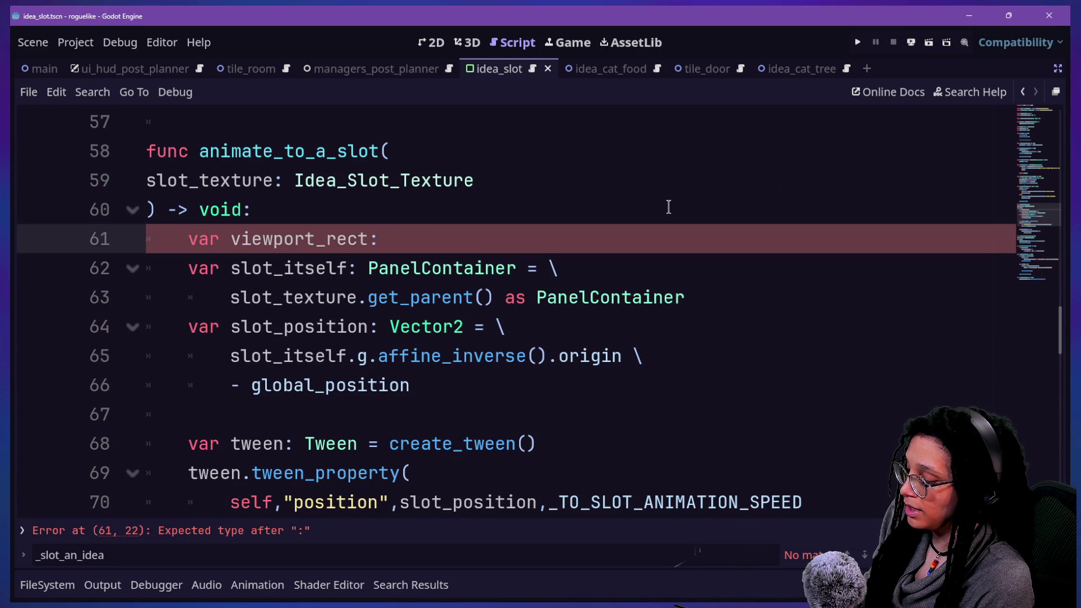
type("ector")
key("BackSpace")
key("BackSpace")
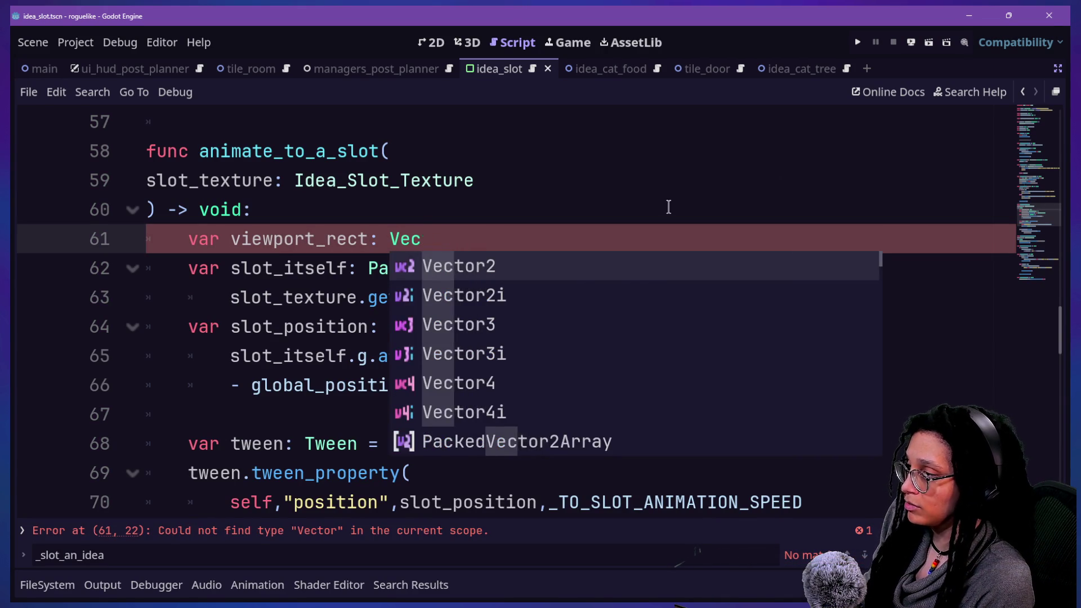
key("BackSpace")
key("BackSpace")
key("BackSpace")
type("Rect2")
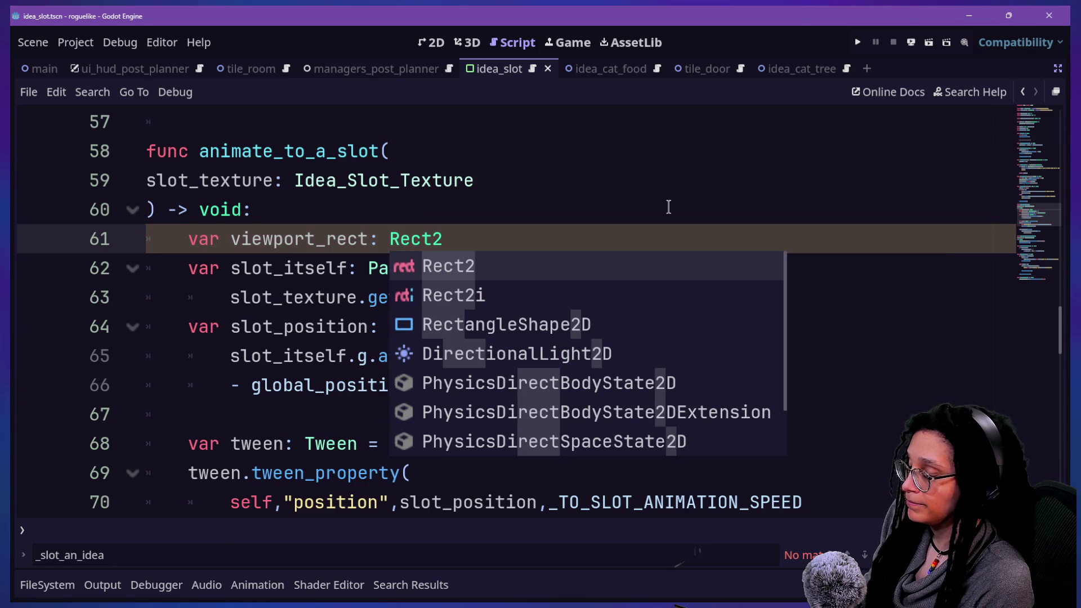
type(" = ")
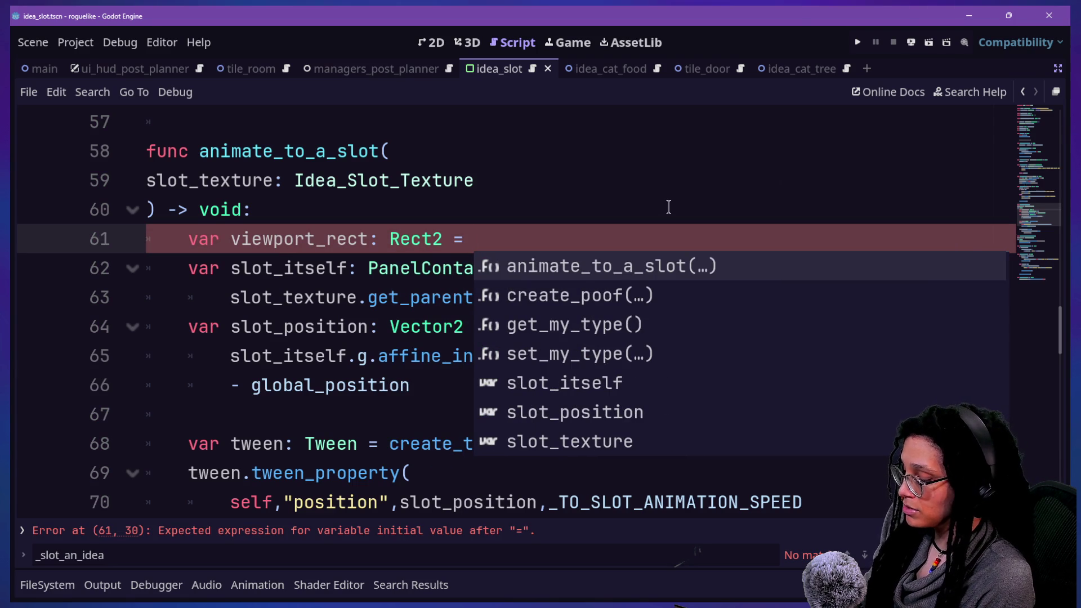
type("get")
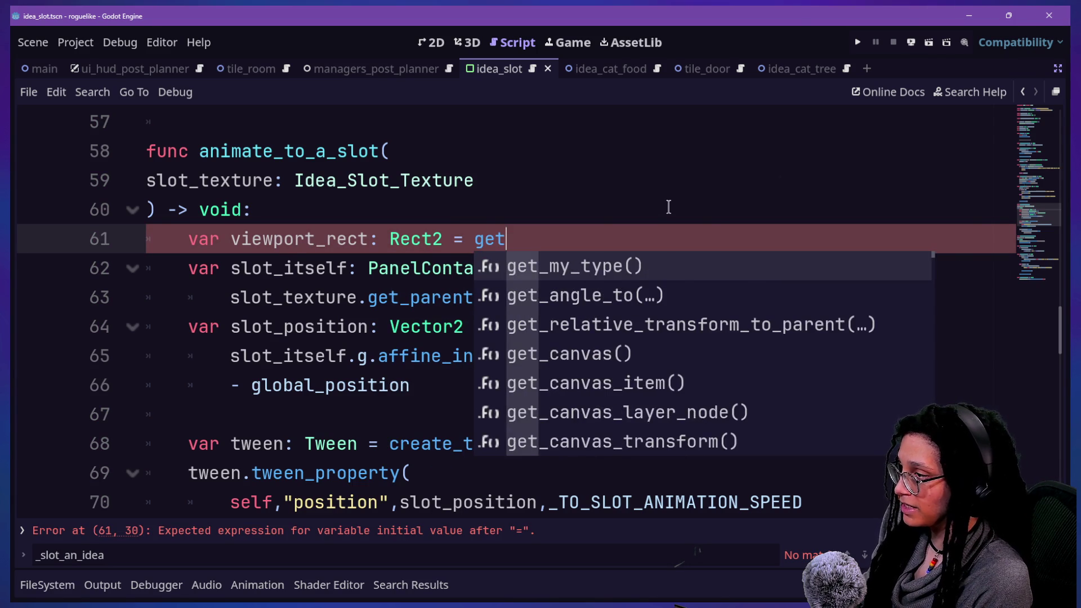
type("_viewp")
key("Return")
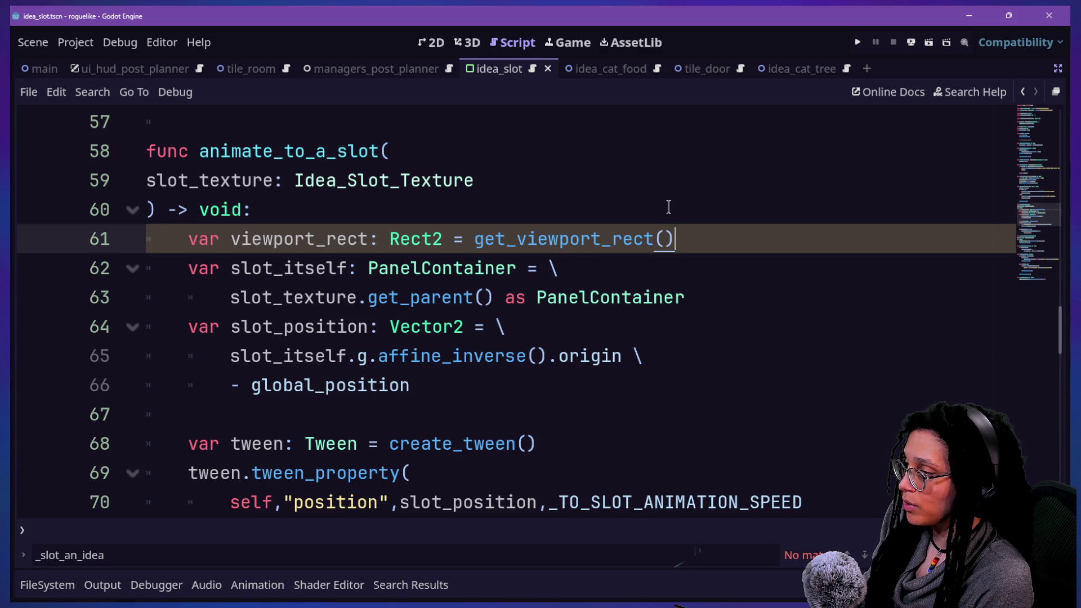
type(".position")
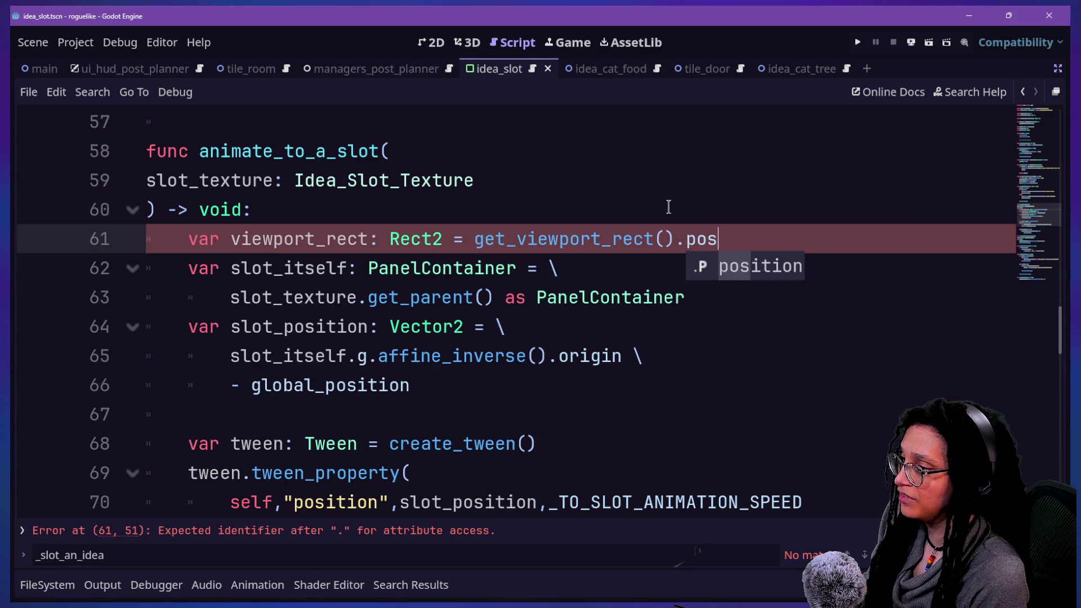
Step: Change the value to get_viewport_rect().size and the type hint to Vector2
double_click(434, 238)
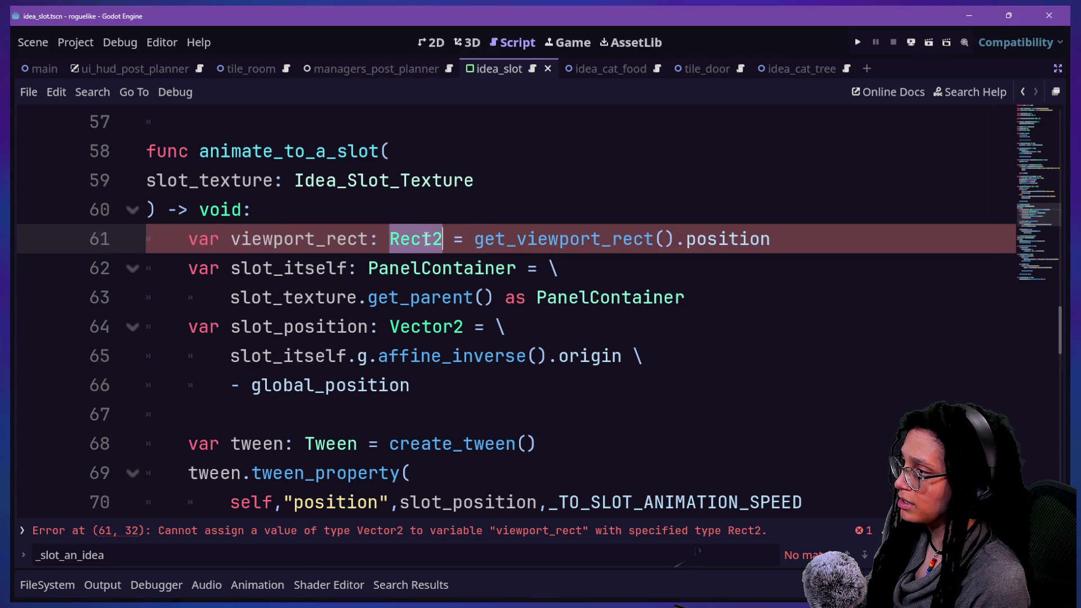
left_click(762, 232)
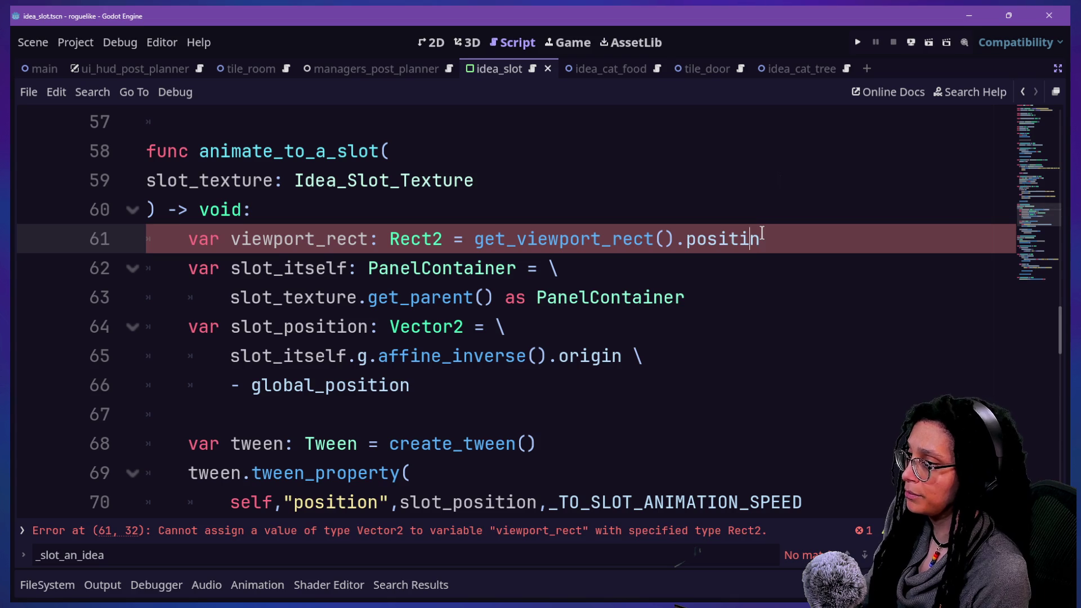
key("ctrl+BackSpace")
type("s")
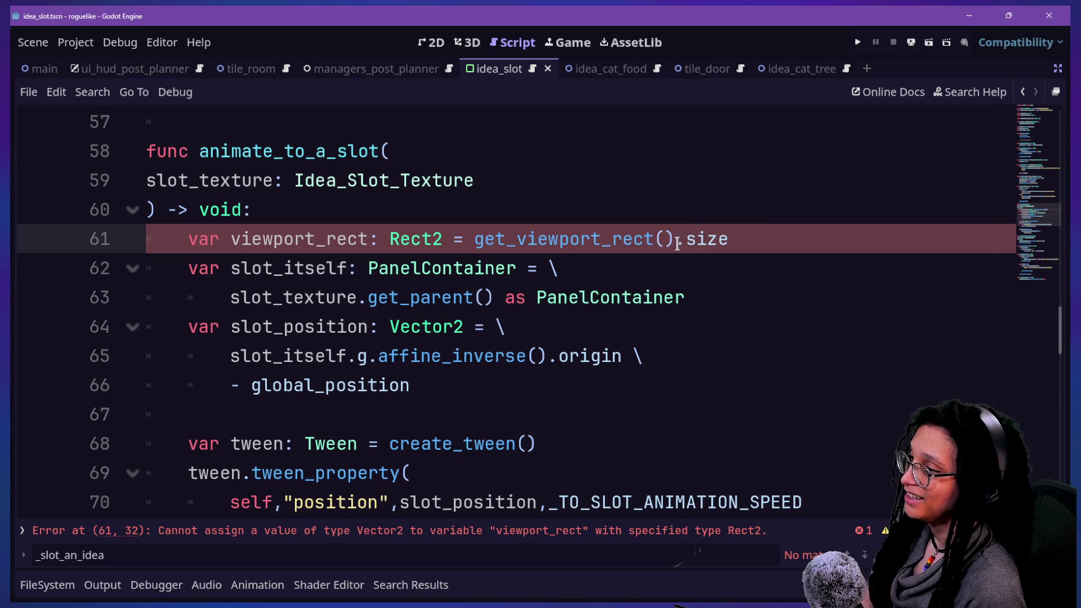
key("BackSpace")
key("BackSpace")
key("BackSpace")
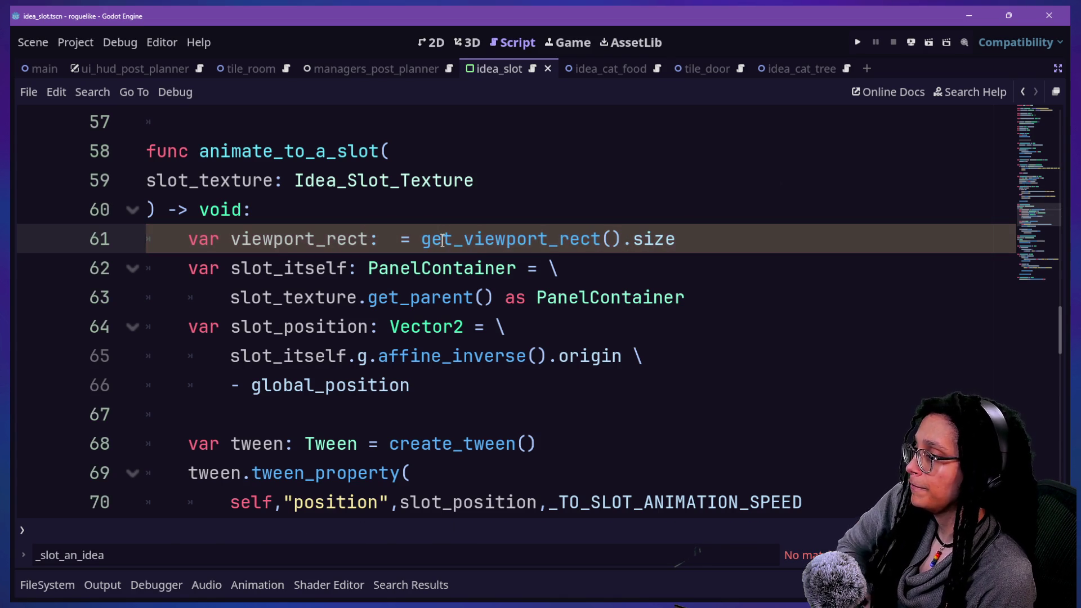
type("Vector2")
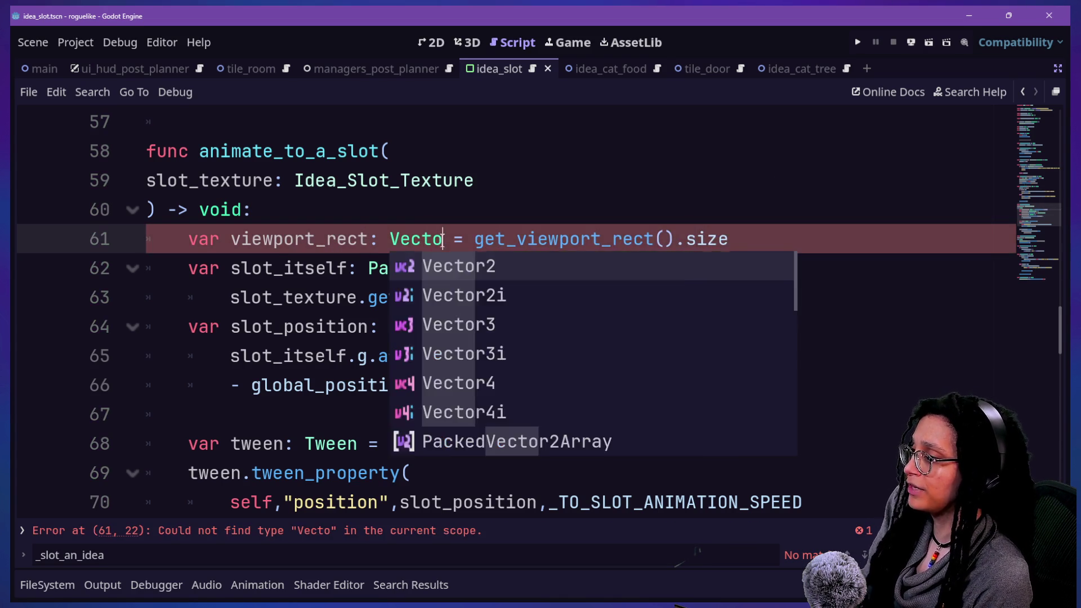
left_click(584, 175)
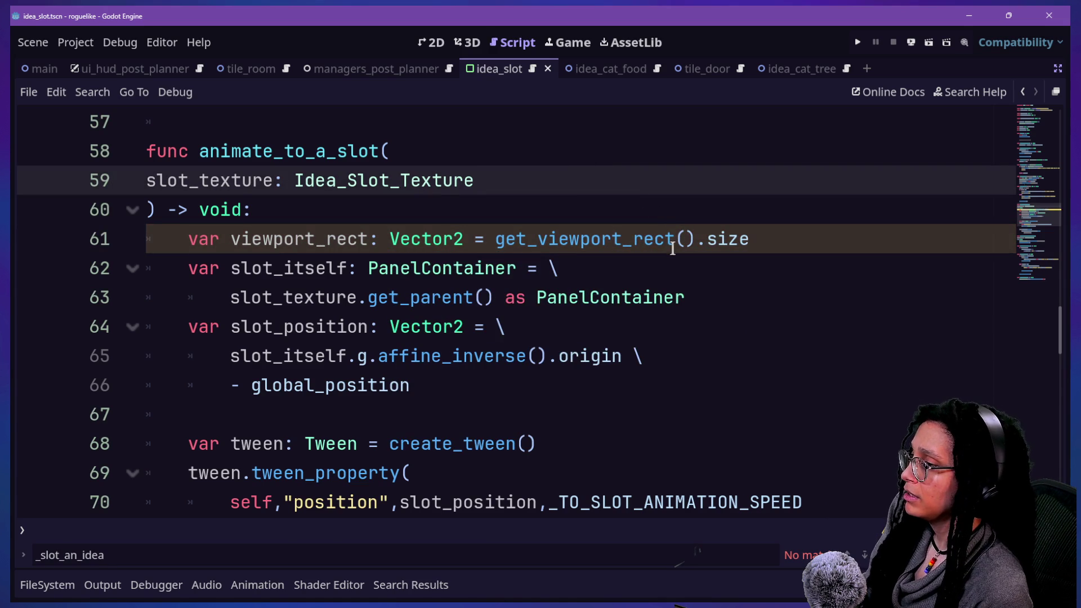
Step: Add a blank line below and divide the viewport size by 2
mouse_move(659, 247)
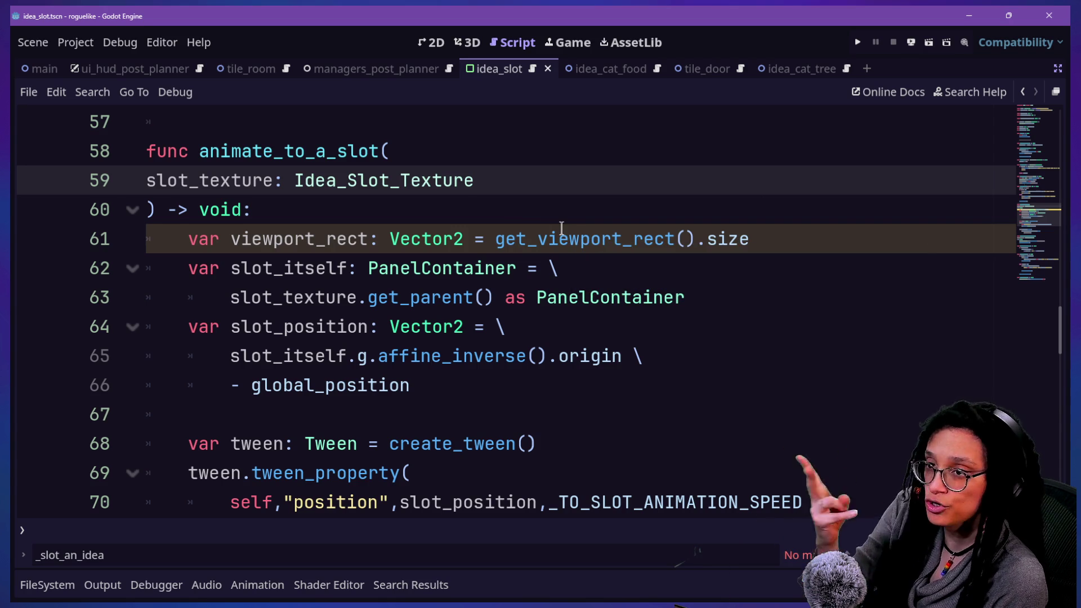
mouse_move(561, 227)
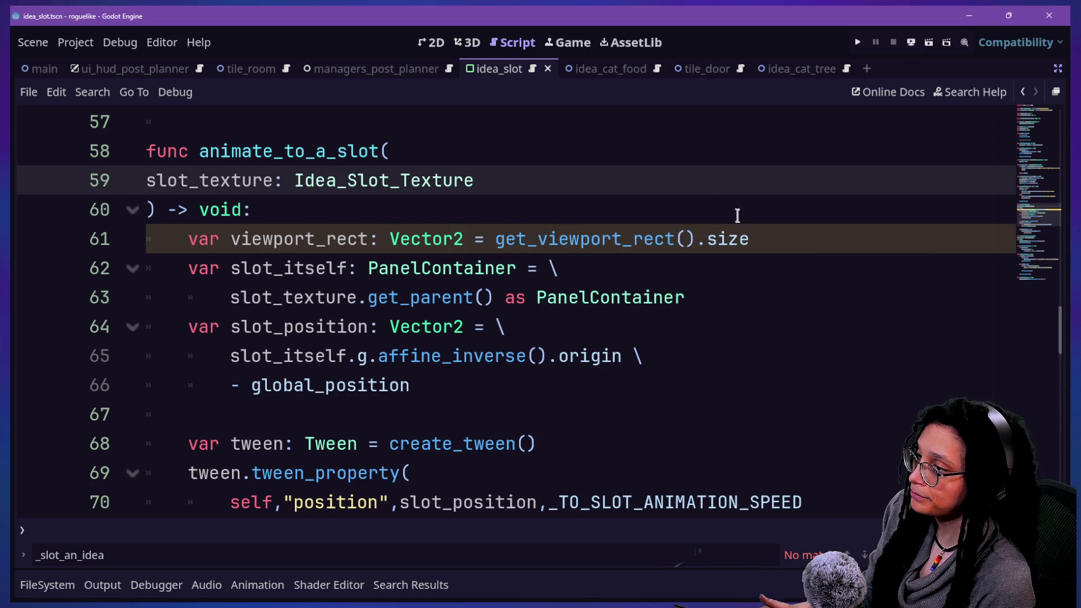
left_click(698, 239)
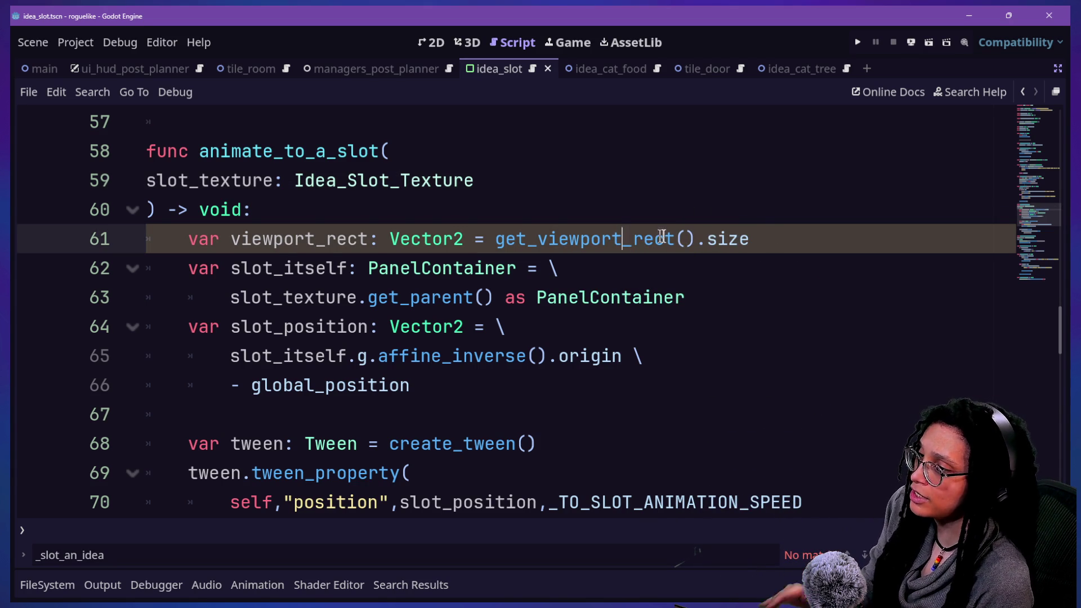
left_click(790, 237)
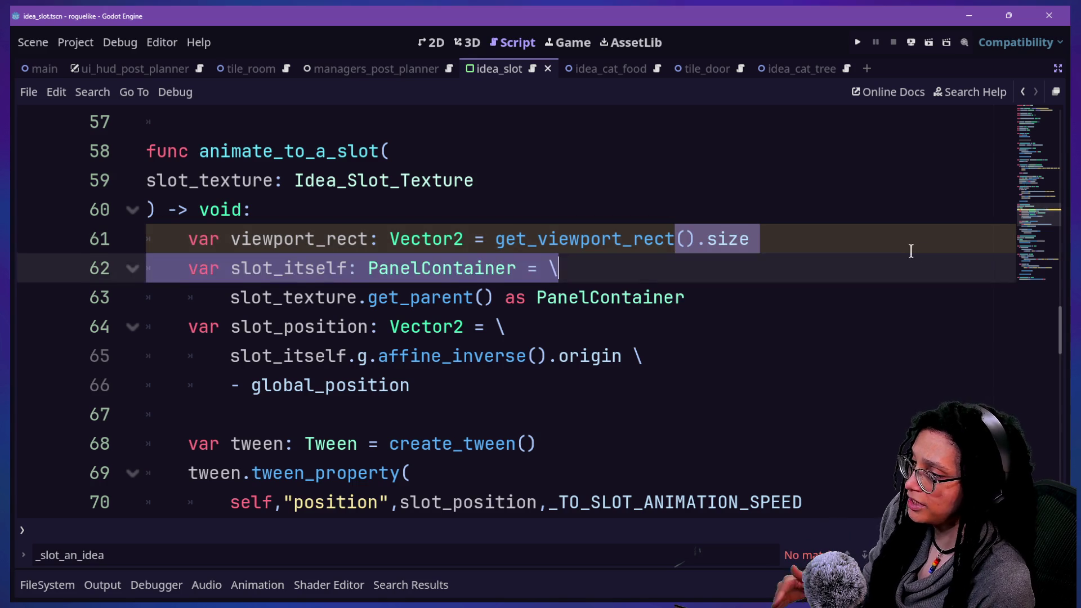
key("Return")
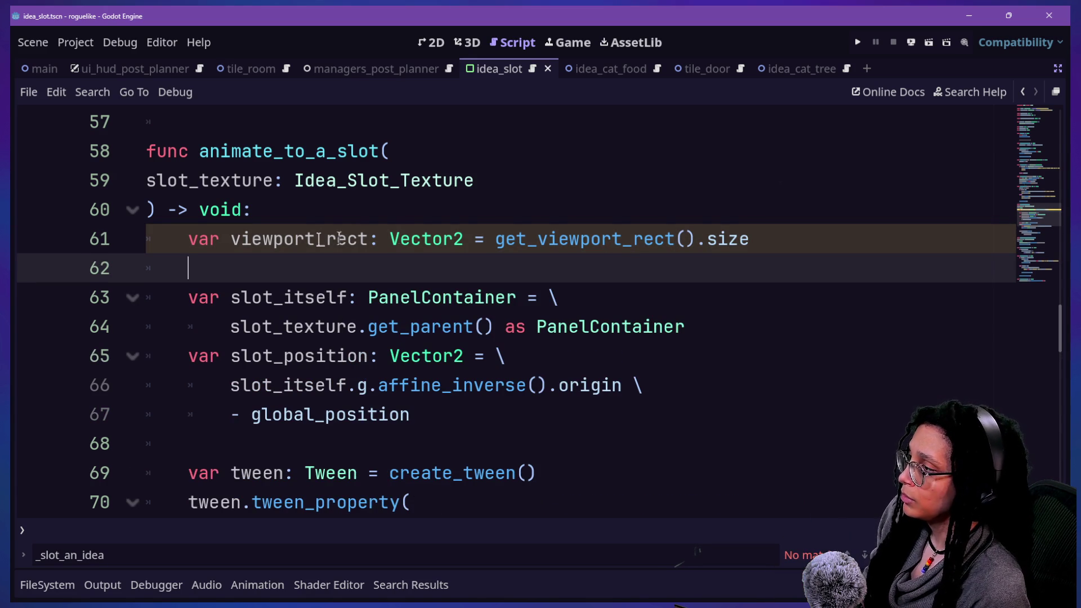
left_click(748, 240)
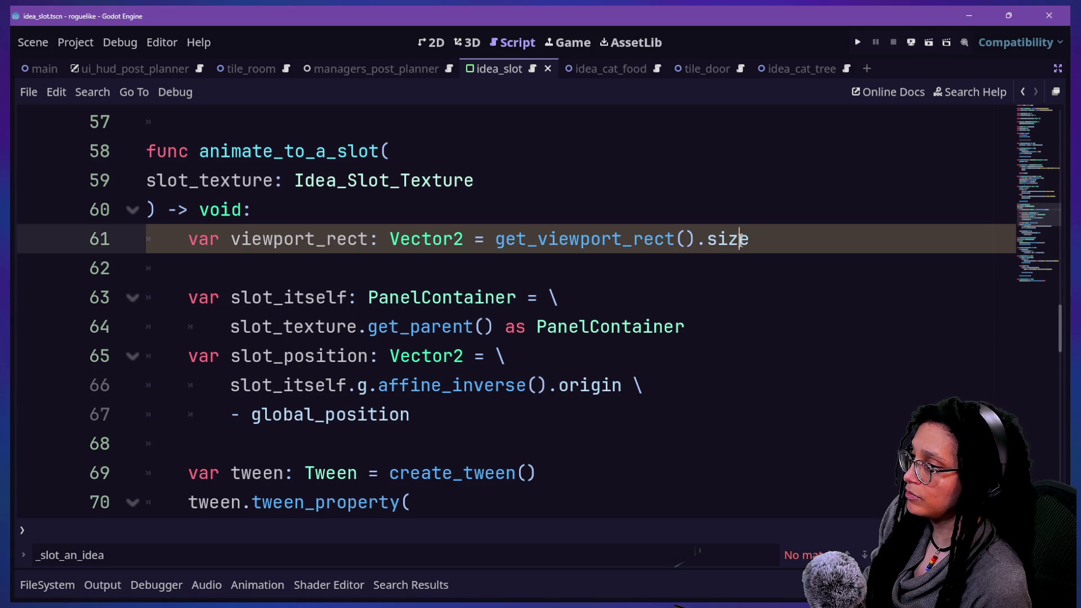
type("/2")
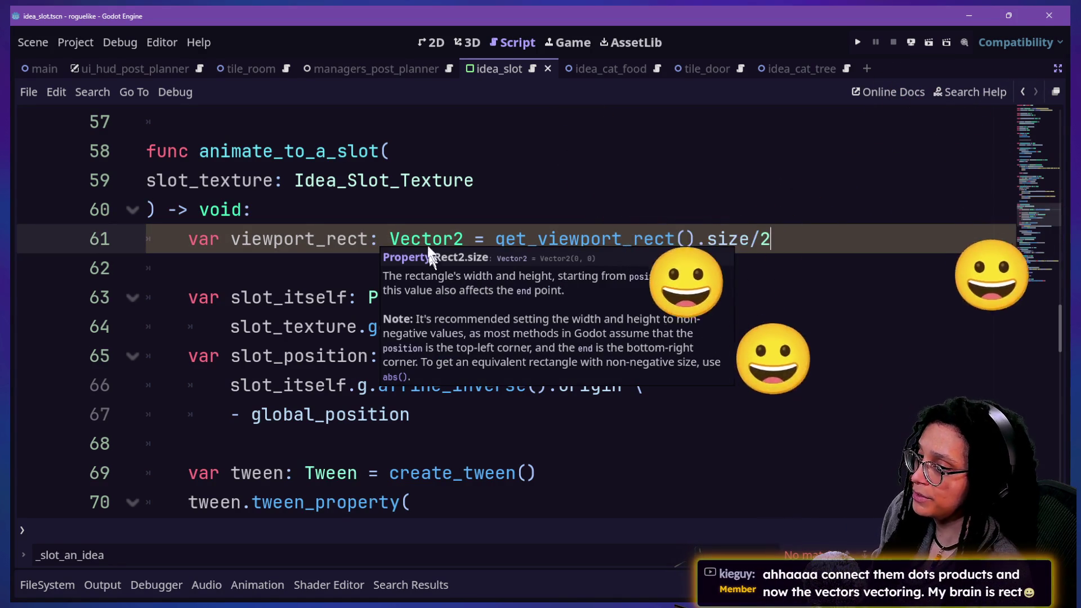
Step: Rename the variable to half_viewport_size and add another blank line beneath it
mouse_move(423, 239)
left_mouse_down()
mouse_move(803, 265)
mouse_move(550, 236)
left_mouse_up()
left_click(816, 261)
left_click(506, 226)
left_click_drag(145, 180, 728, 281)
left_click(728, 279)
left_click(749, 290)
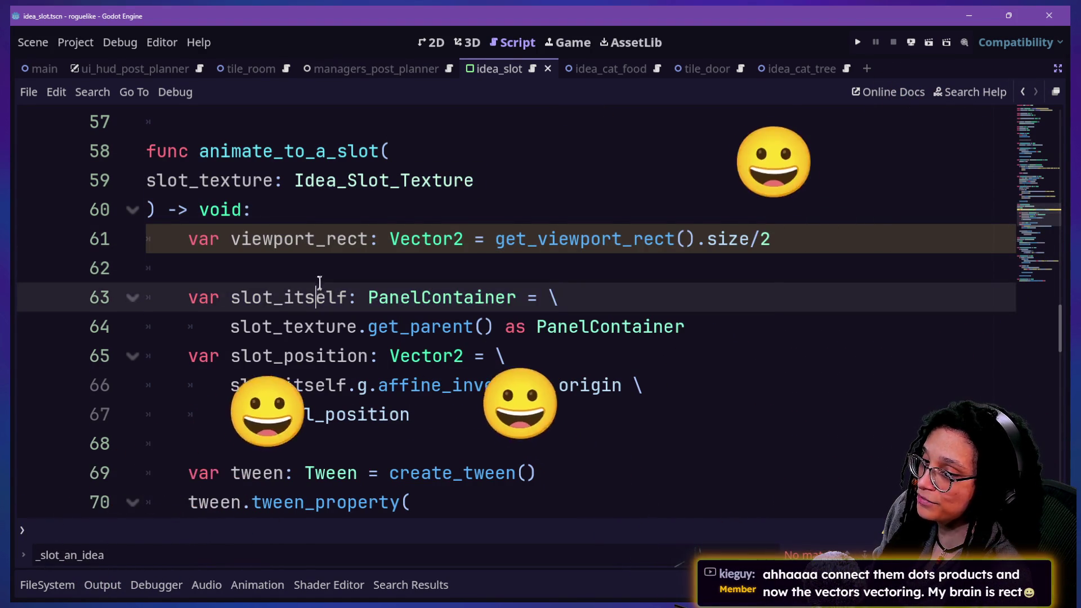
left_click(533, 209)
left_click(219, 238)
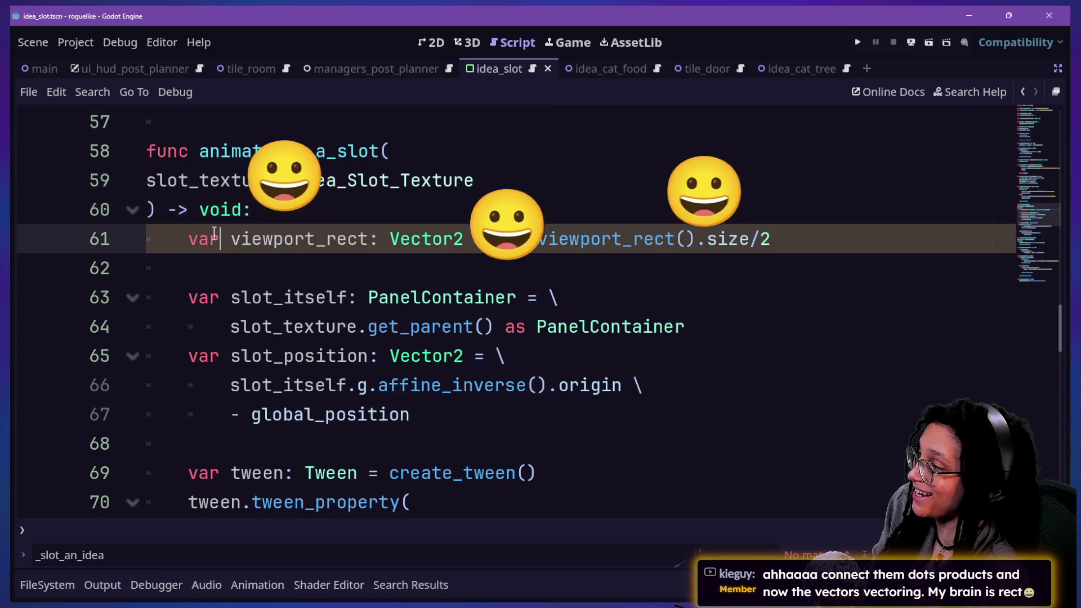
left_click(367, 220)
left_click(371, 239)
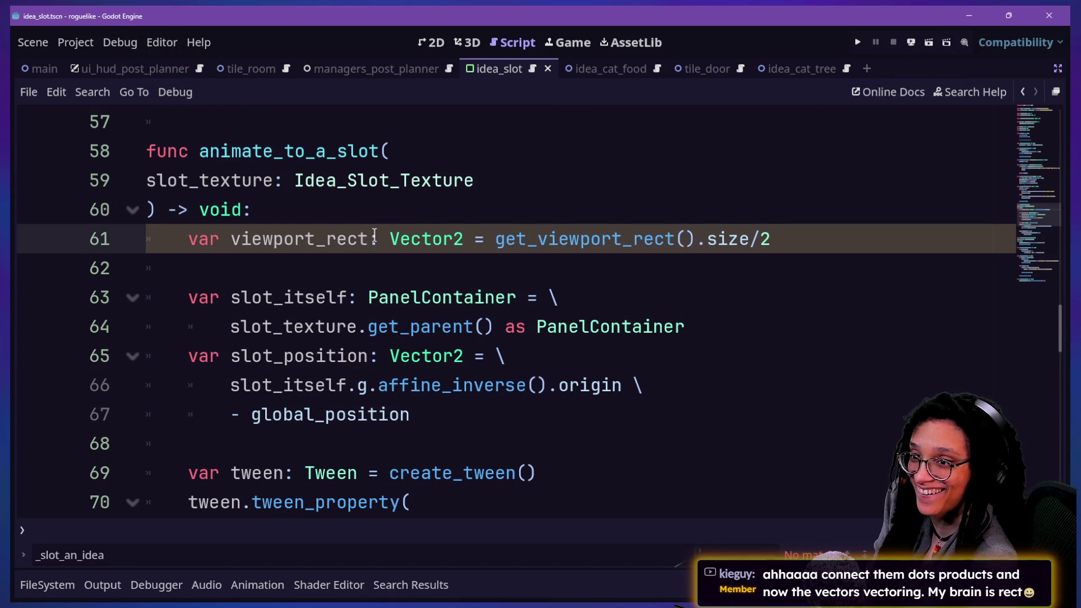
key("BackSpace")
key("BackSpace")
key("BackSpace")
type("half_viewpor")
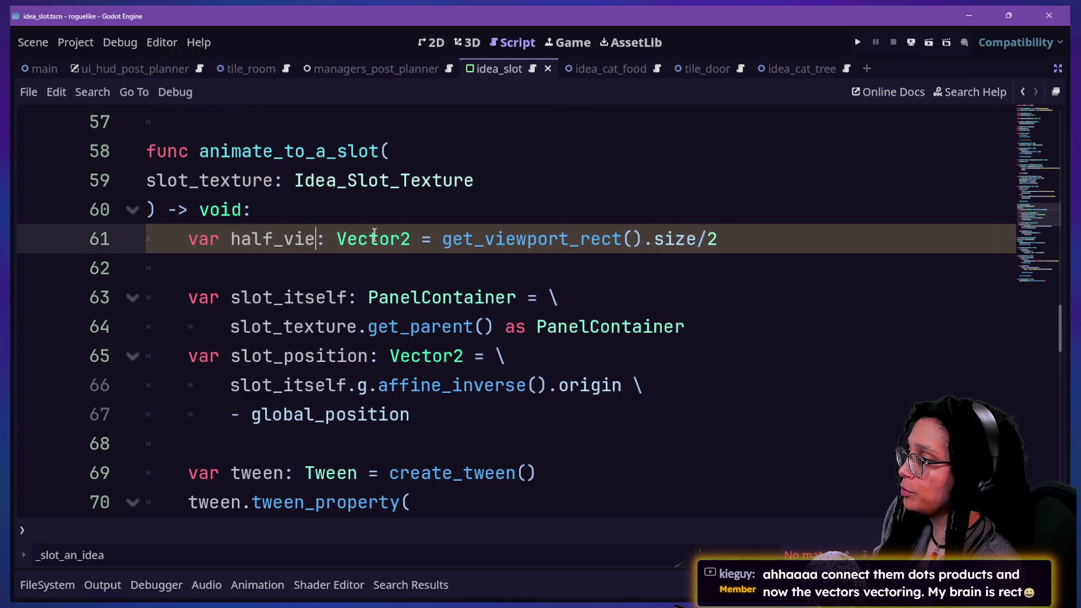
type("t_size")
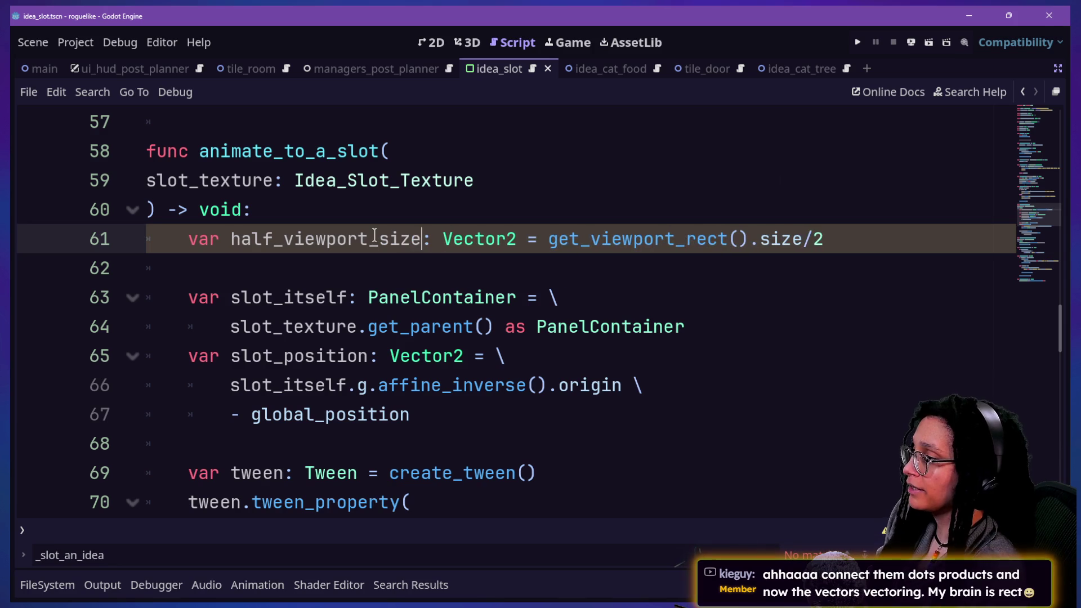
left_click(709, 254)
key("Return")
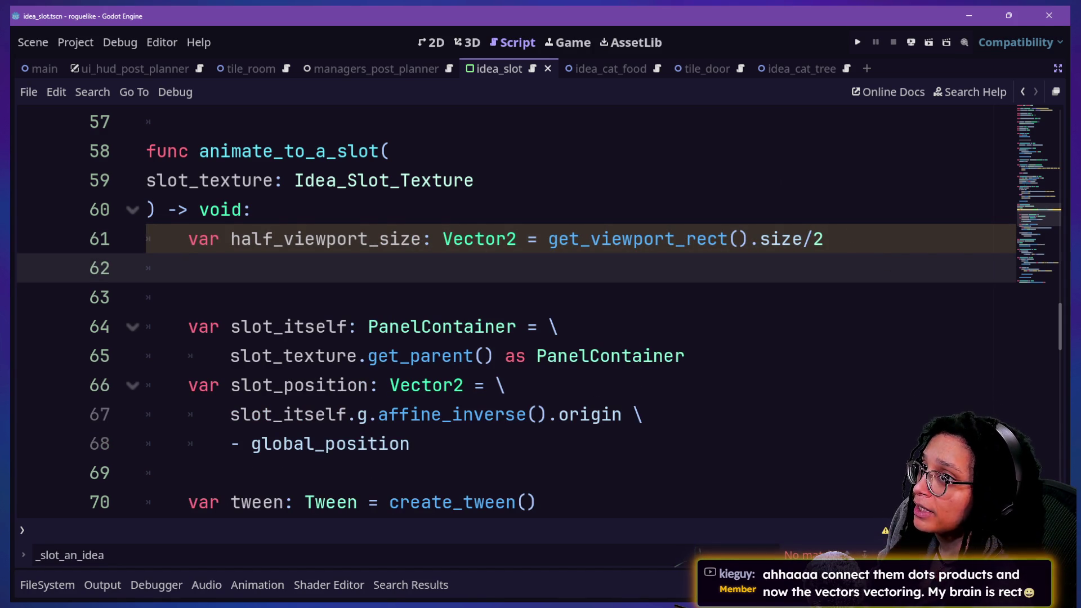
left_click(482, 267)
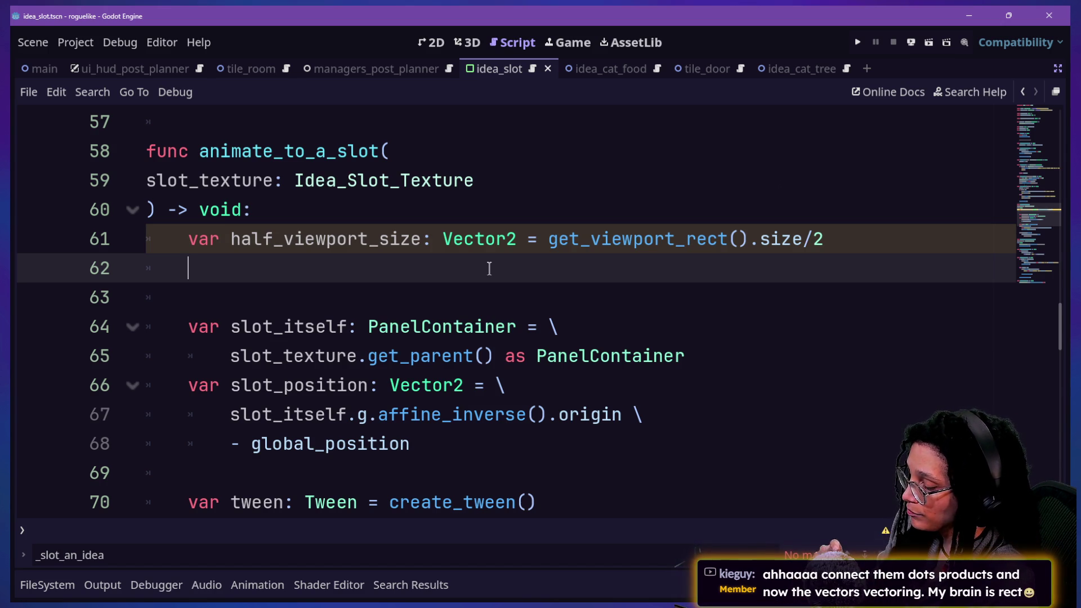
Step: Write print("HUH: Viewport/2 ", half_viewport_size) on line 62 and begin a camera position var line
type("p")
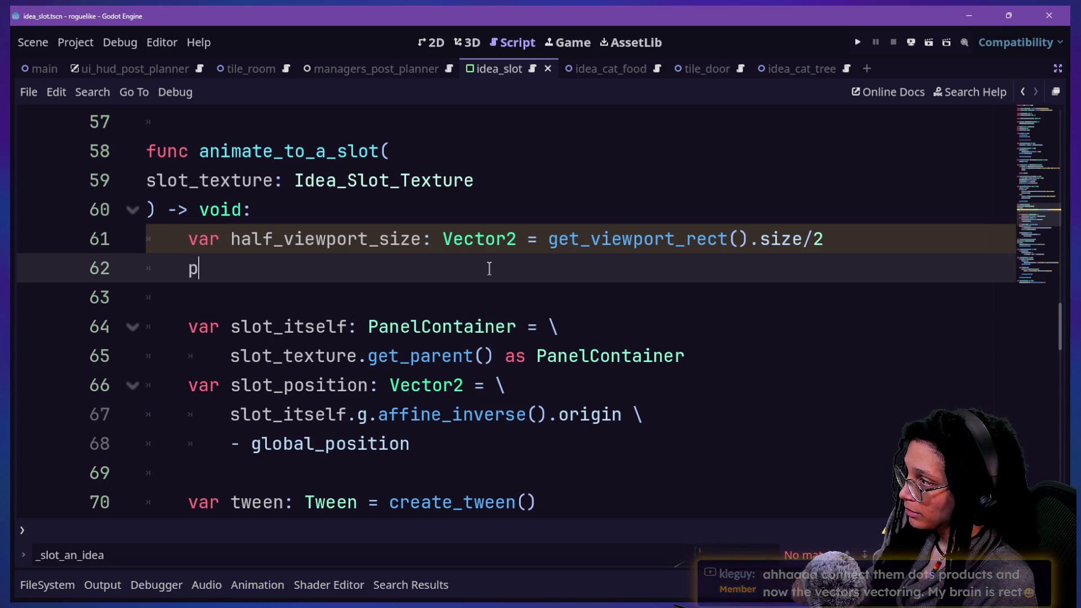
type("rint")
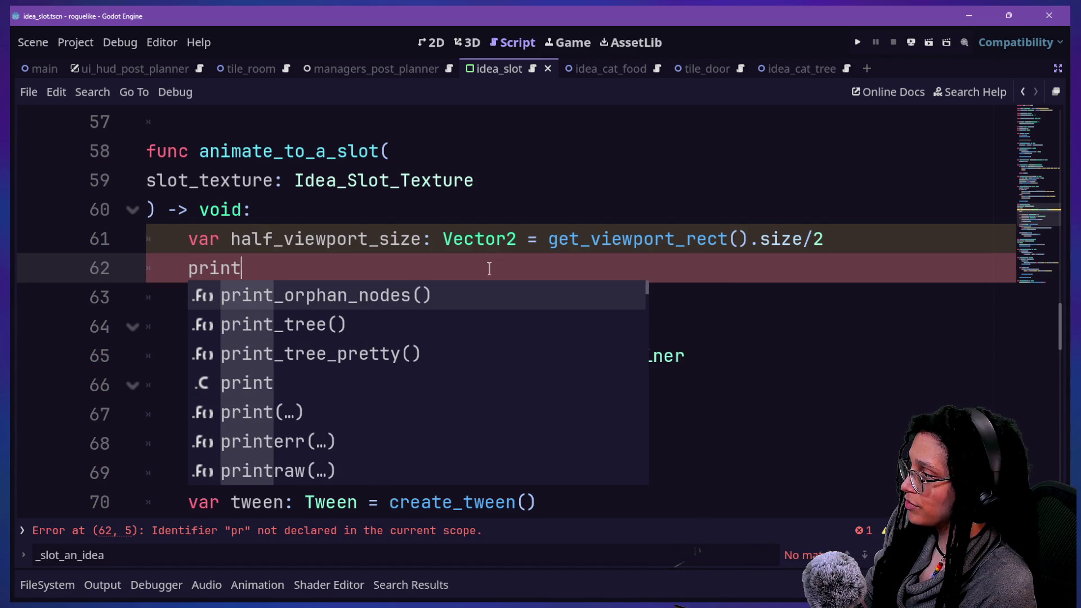
type("(\"H")
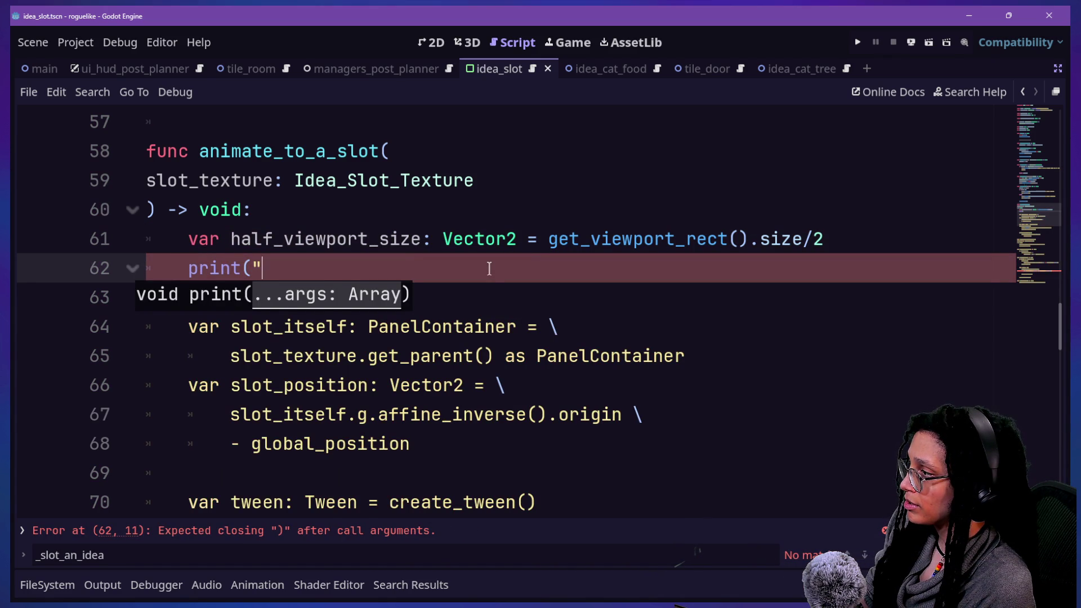
type("UH:")
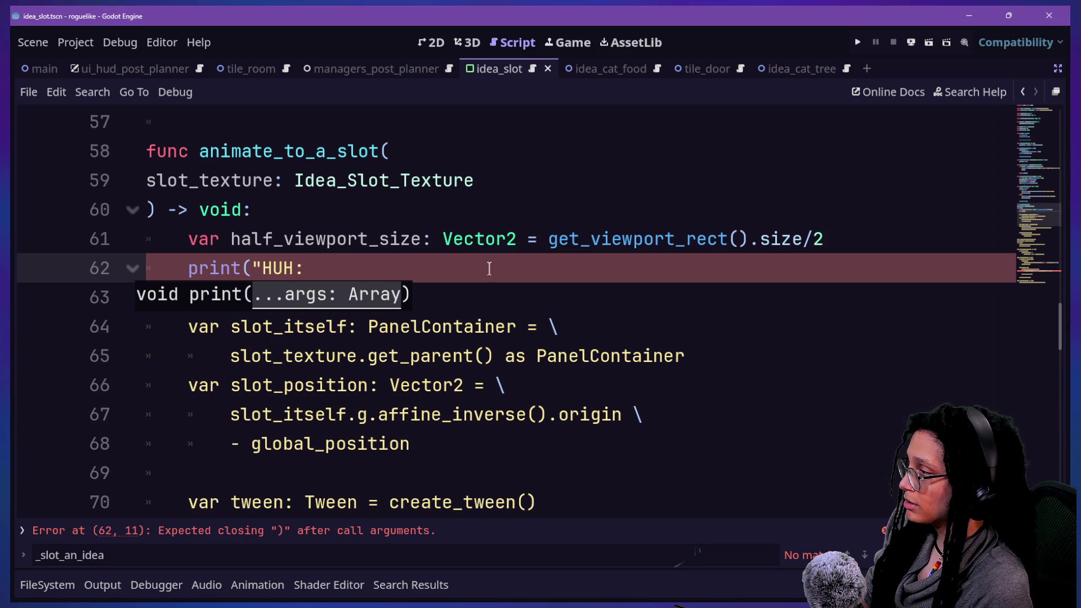
type("Viewport/2")
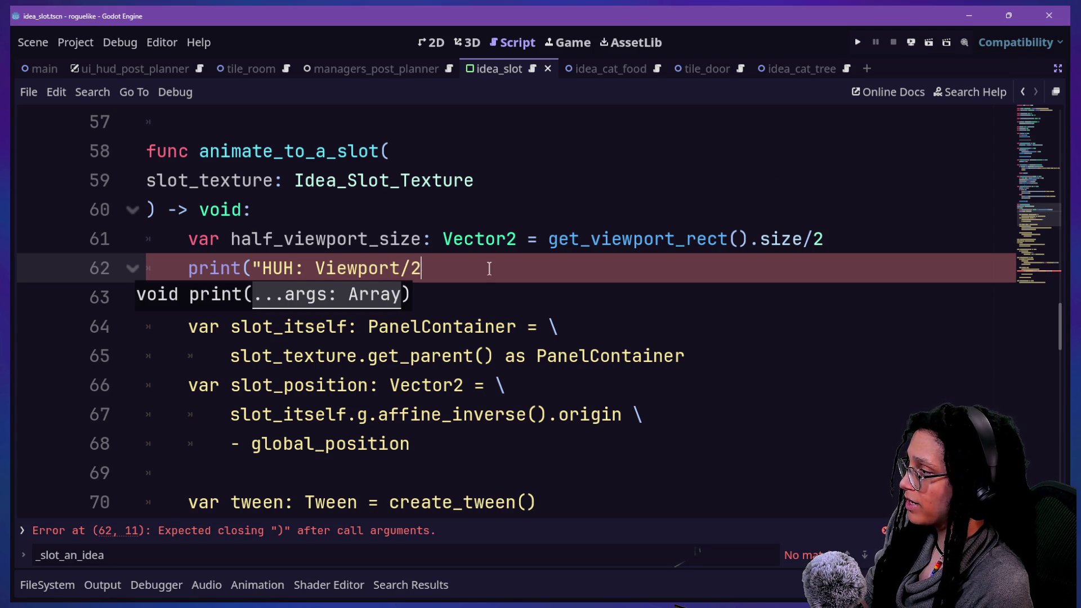
type("\"")
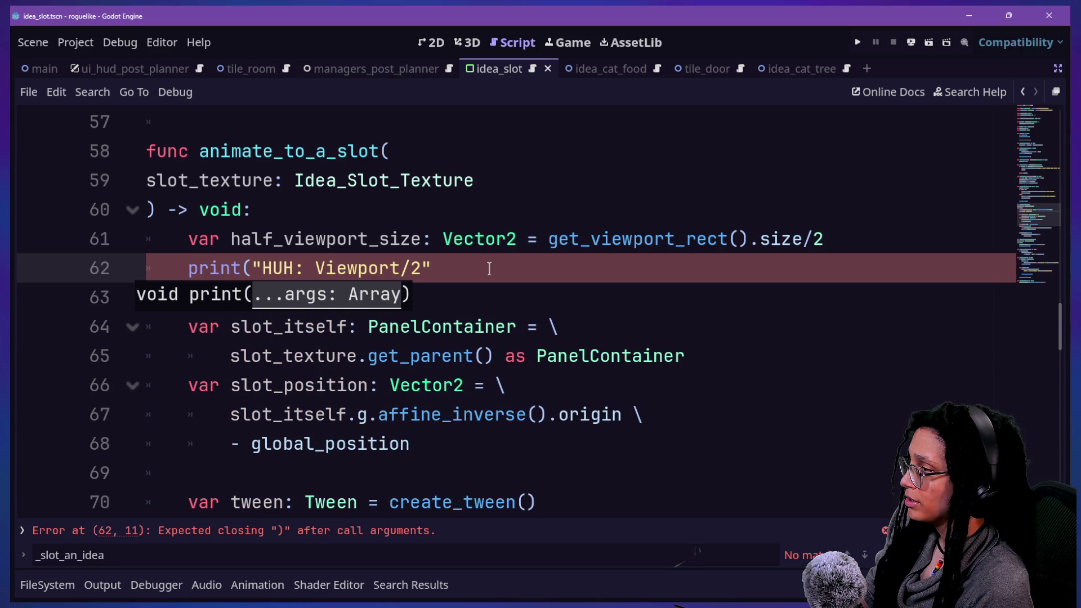
key("BackSpace")
key("BackSpace")
type("\",half_")
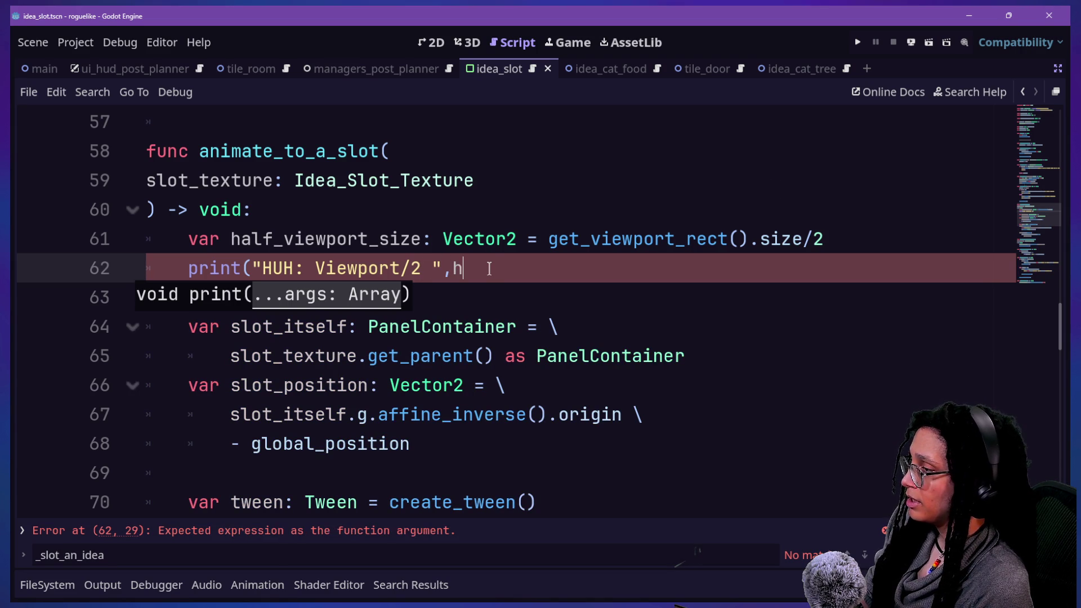
key("Return")
type(")")
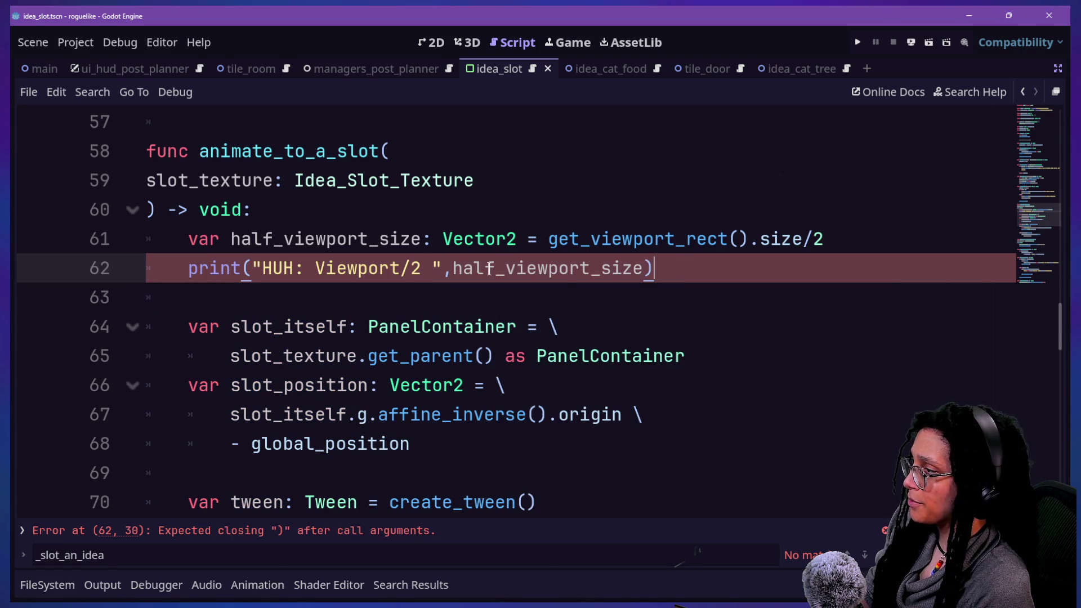
mouse_move(702, 246)
key("Return")
key("Return")
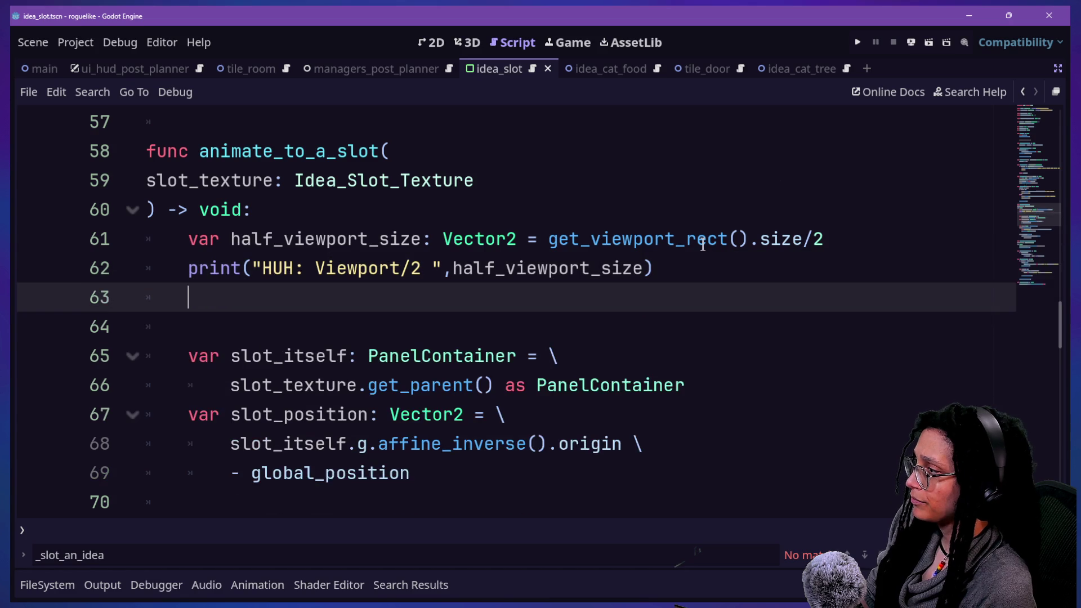
type("var ")
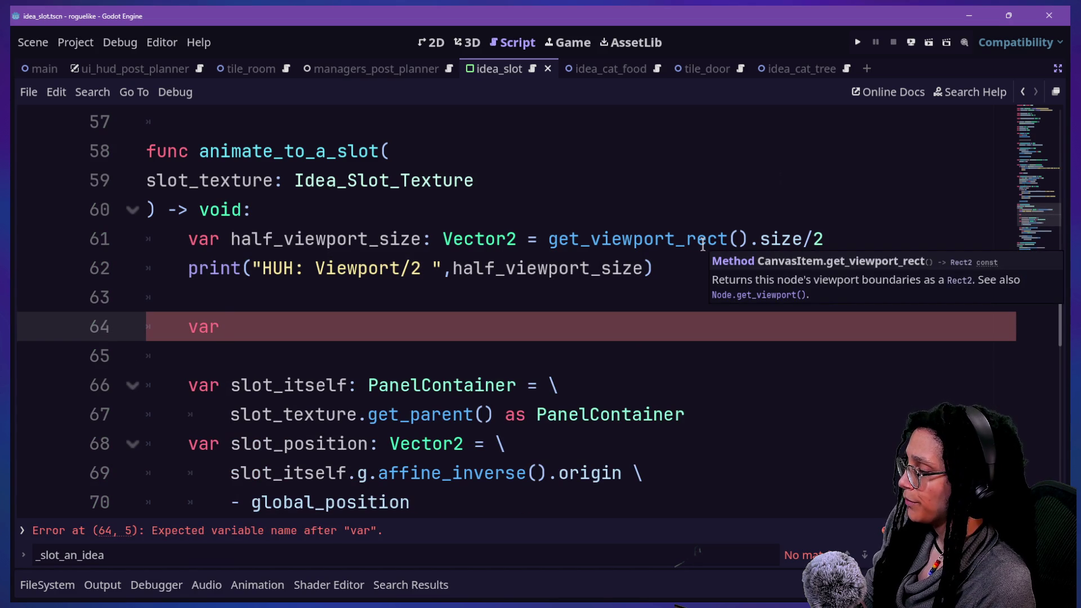
type("ca")
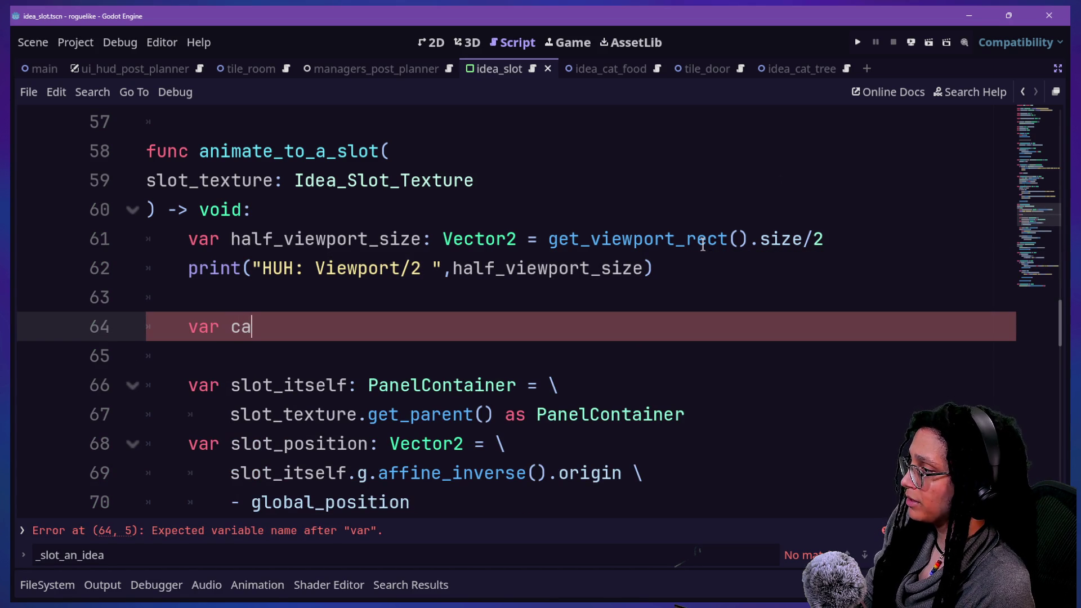
type("merapos:")
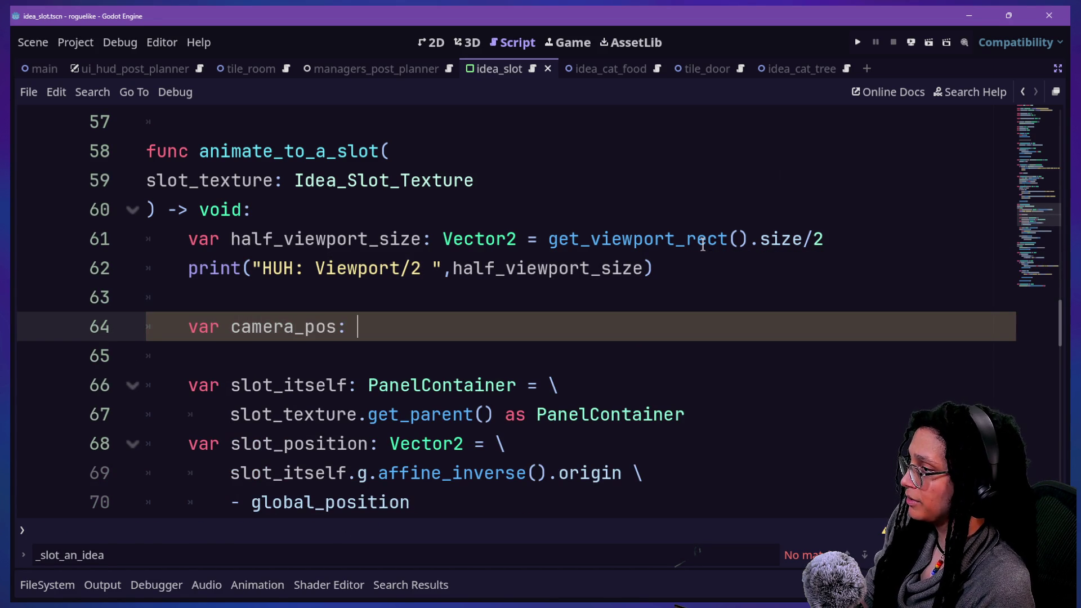
type("C")
Step: Continue the line as var camera_pos: Vector2 = Camera. and bring the side panels back
key("BackSpace")
type("Vector2")
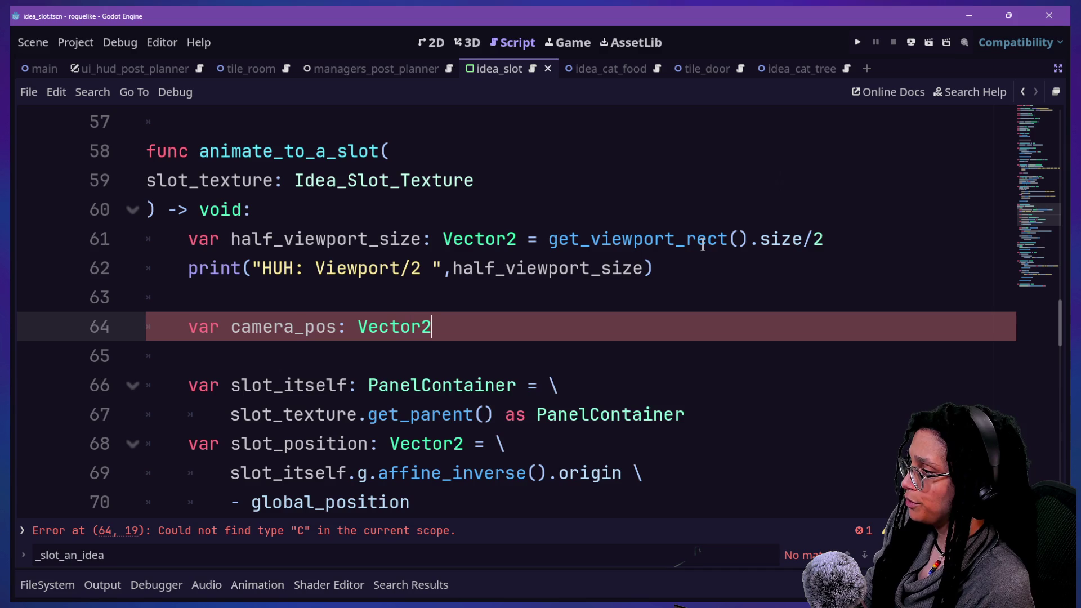
type(" = Camera")
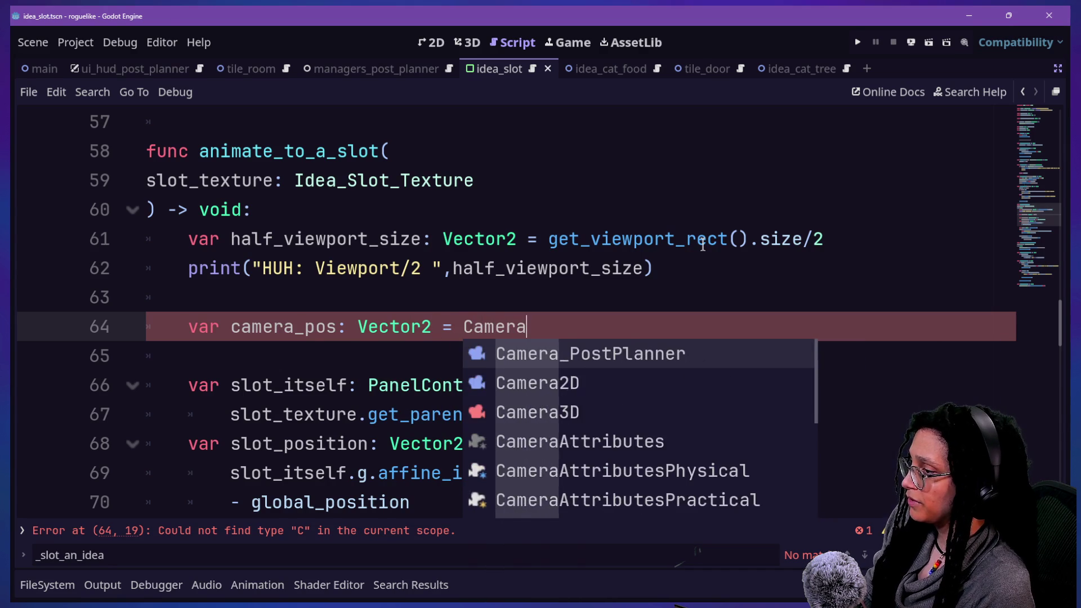
type(".")
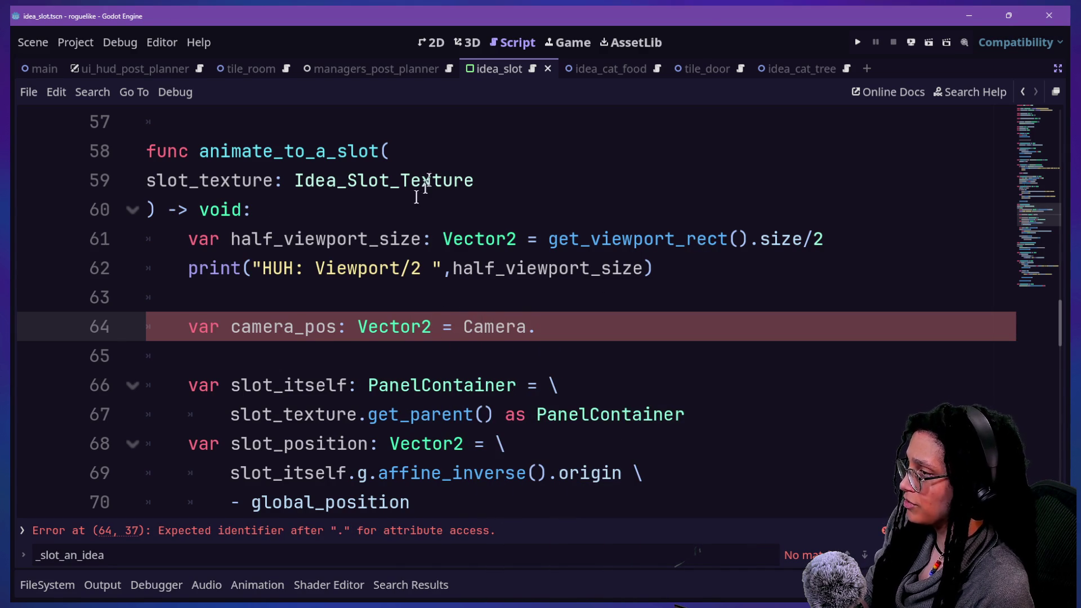
key("ctrl+shift+F11")
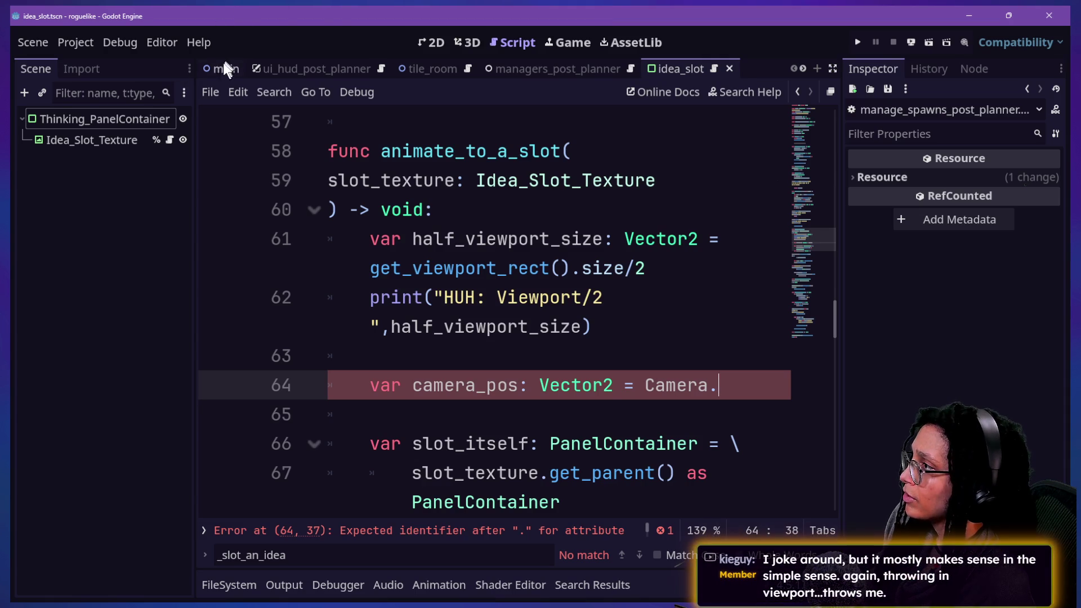
Step: Open the main scene's Camera2D script and read its class_name, Camera_PostPlanner
left_click(227, 65)
left_click(151, 162)
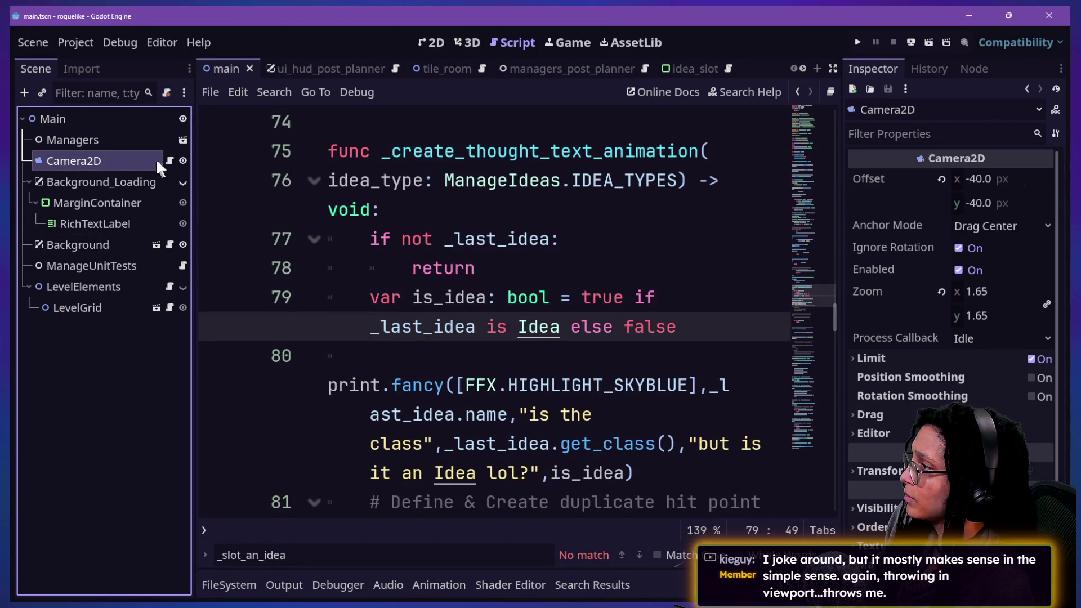
left_click(169, 161)
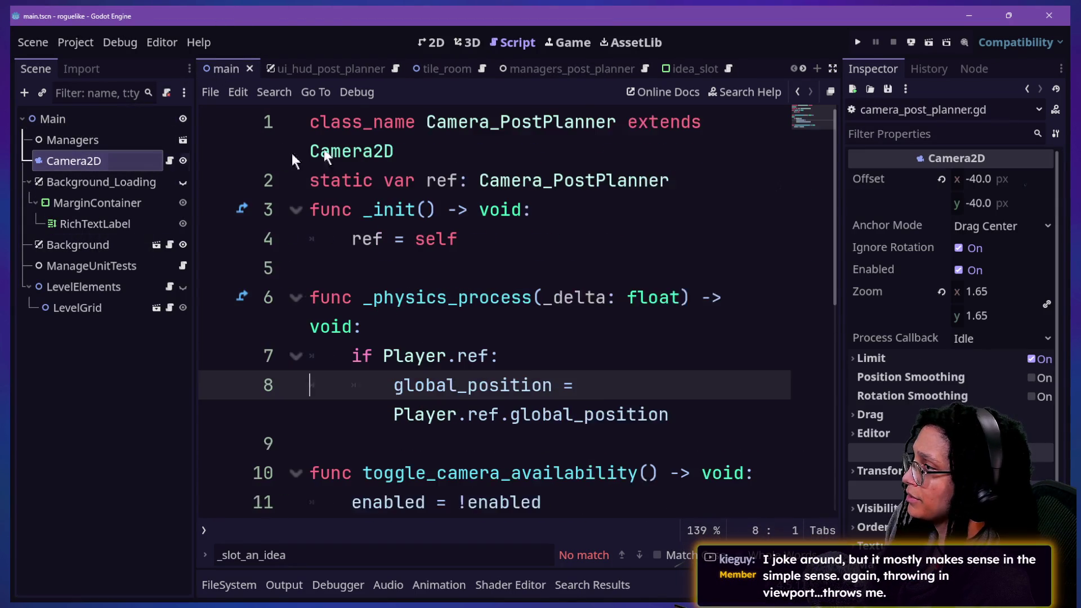
triple_click(364, 122)
key("Right")
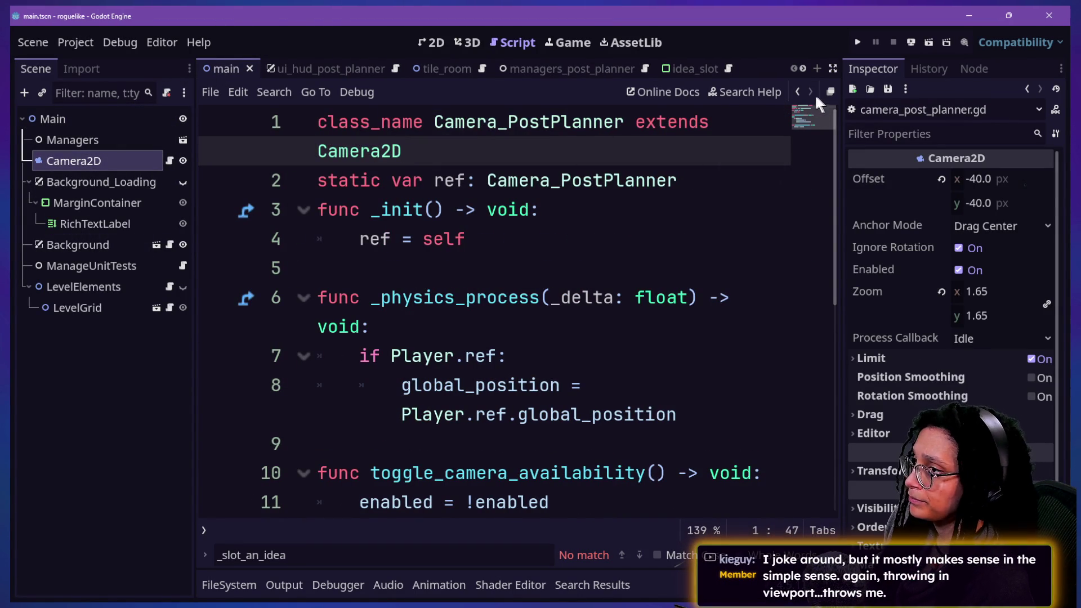
Step: Navigate back to animate_to_a_slot in distraction-free mode at the unfinished camera_pos line
left_click(794, 91)
left_click(793, 91)
left_click(794, 92)
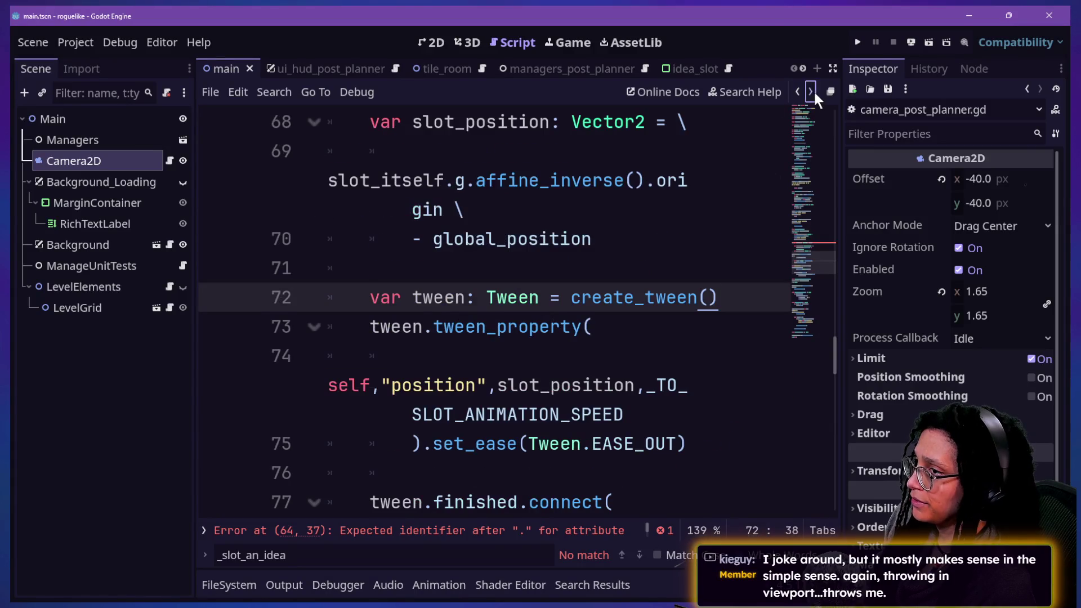
left_click(810, 92)
left_click(810, 92)
key("ctrl+shift+F11")
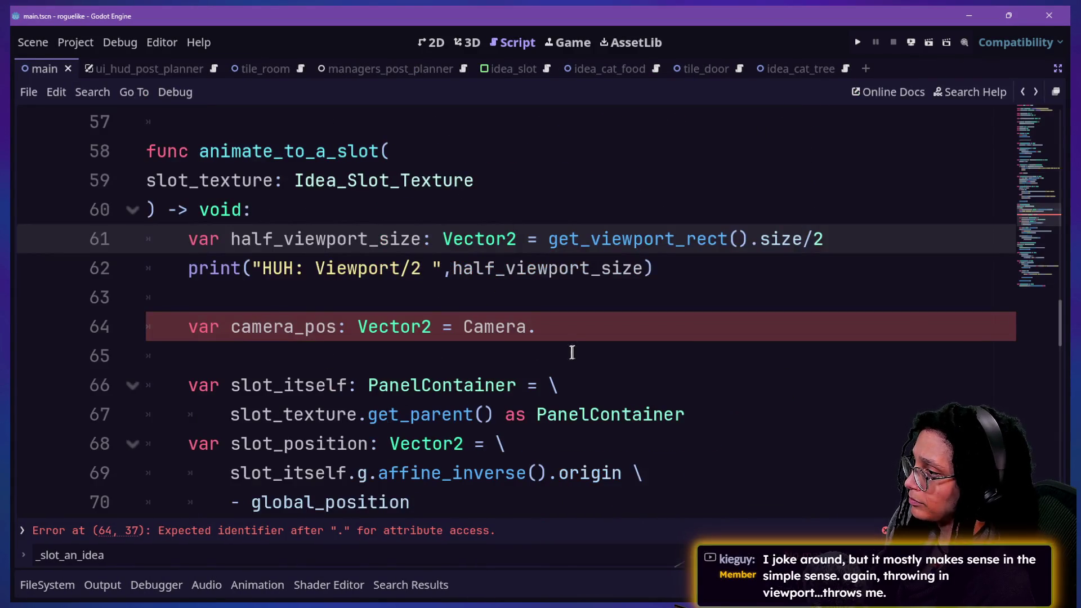
left_click(580, 328)
Step: Complete the camera_pos assignment as Camera_PostPlanner.ref.global_position and add a blank line below
type("a")
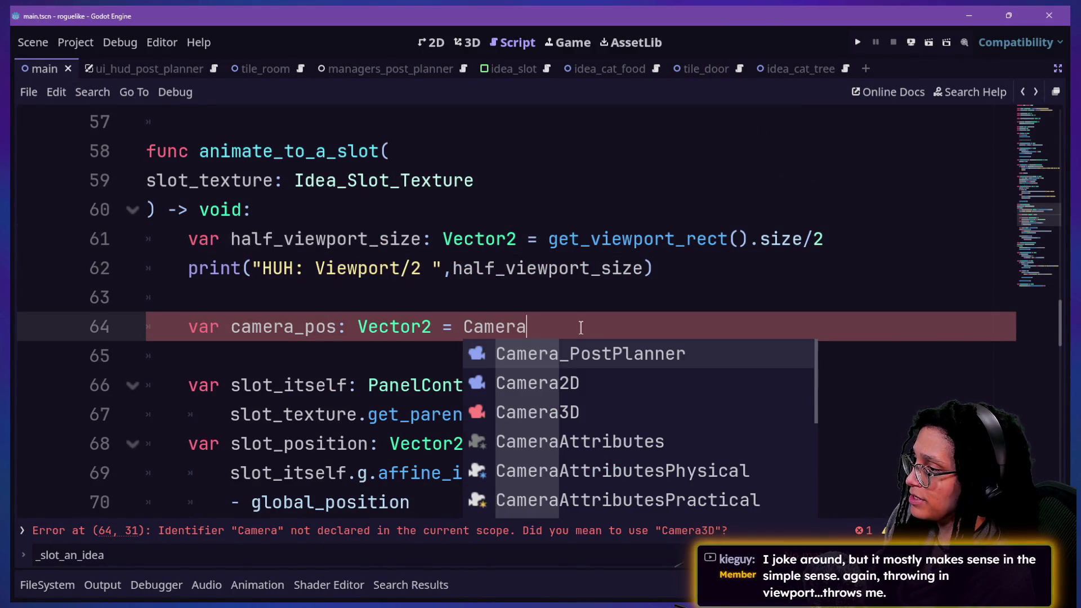
key("Return")
type(".ref.g")
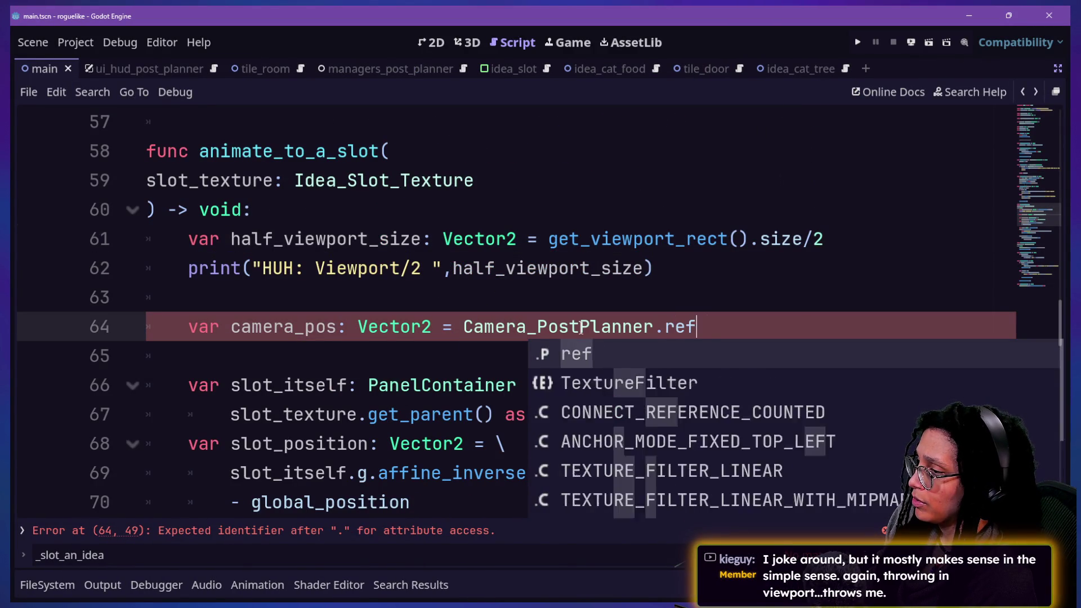
type("lobal_position")
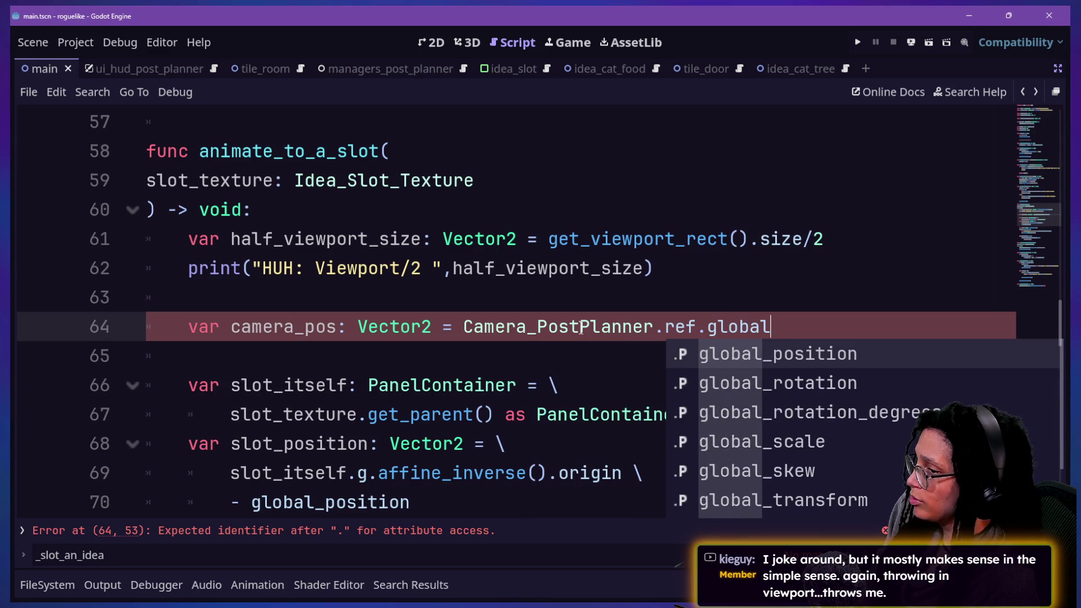
key("Return")
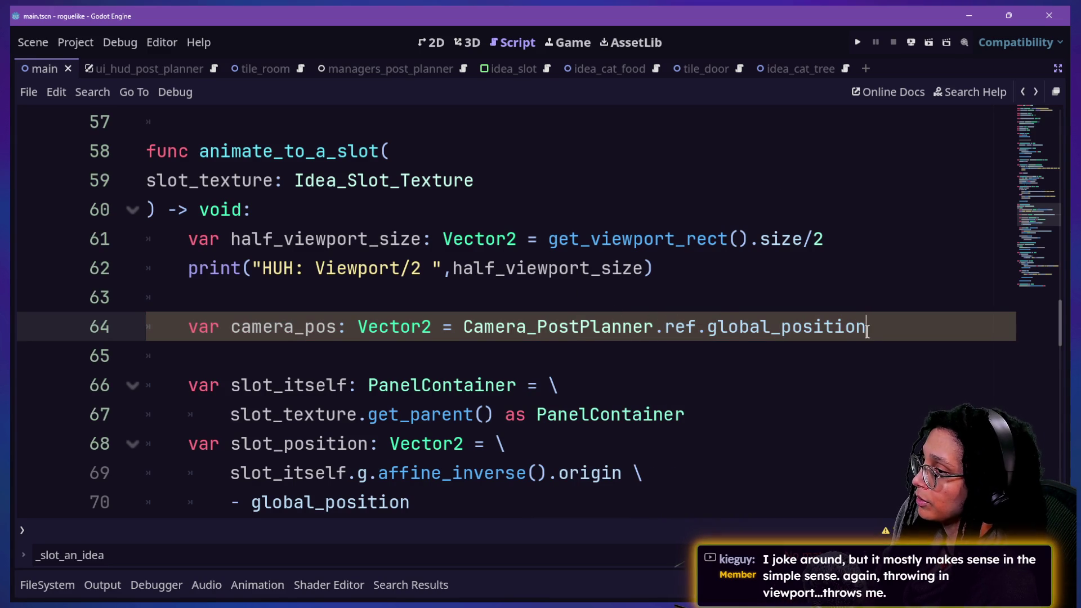
key("Return")
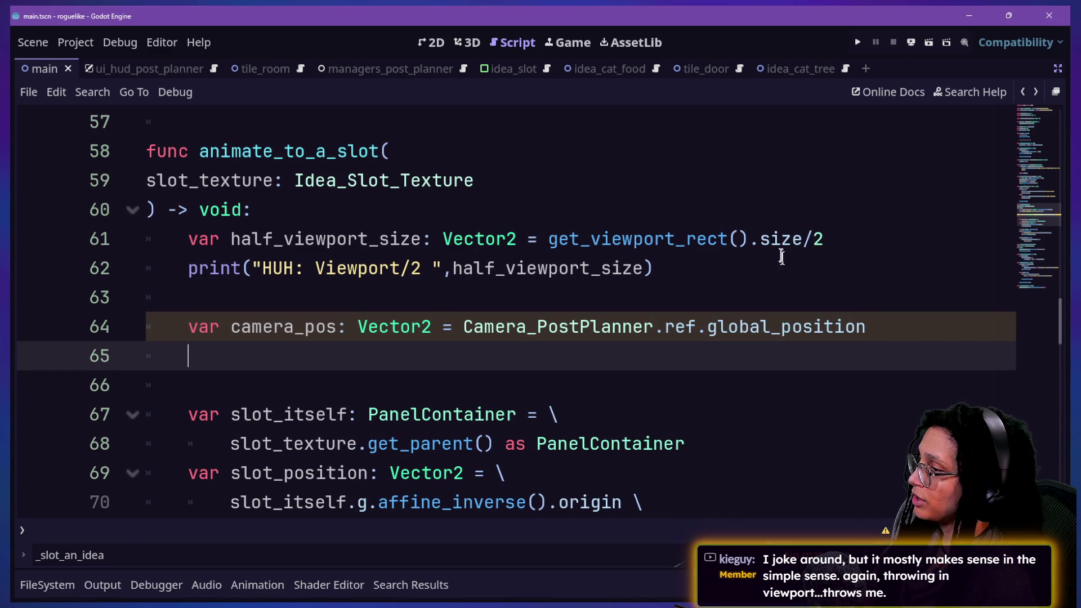
Step: Duplicate the viewport print line onto the blank line under camera_pos
left_click(654, 268)
key("shift+Up")
key("shift+End")
key("ctrl+c")
left_click(907, 325)
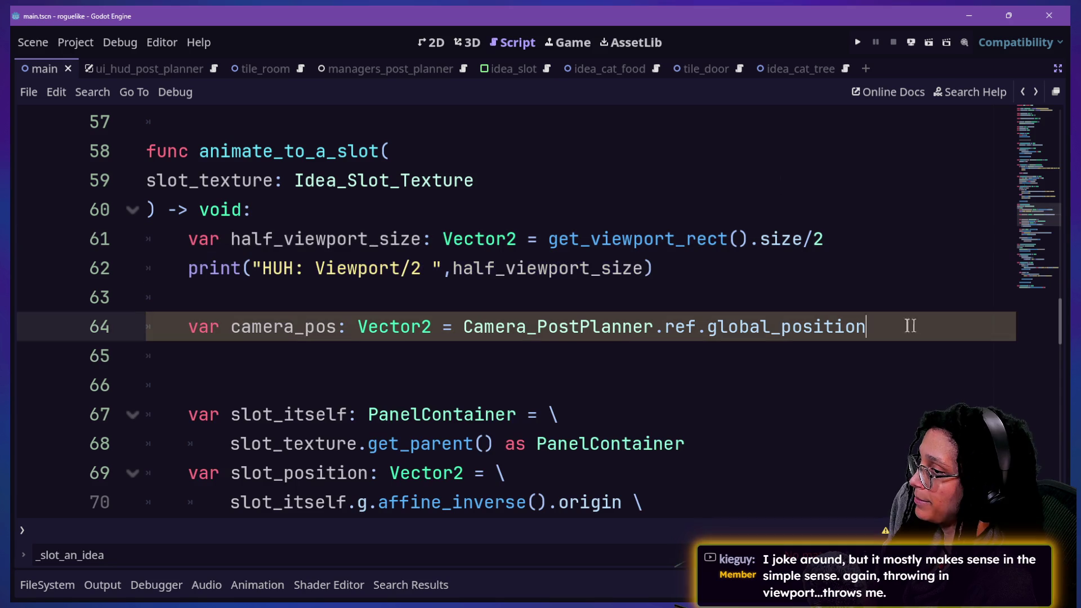
key("ctrl+v")
left_click(473, 375)
key("BackSpace")
key("BackSpace")
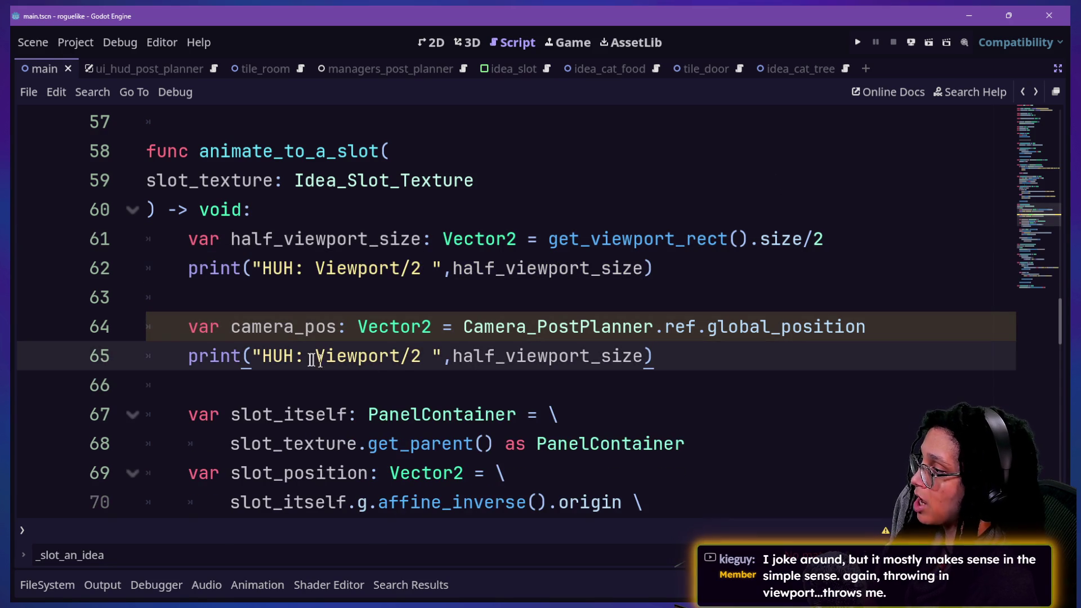
Step: Change the copied print to print("HUH: Camera Pos ", camera_pos) and add new lines after it
left_click_drag(325, 357, 422, 356)
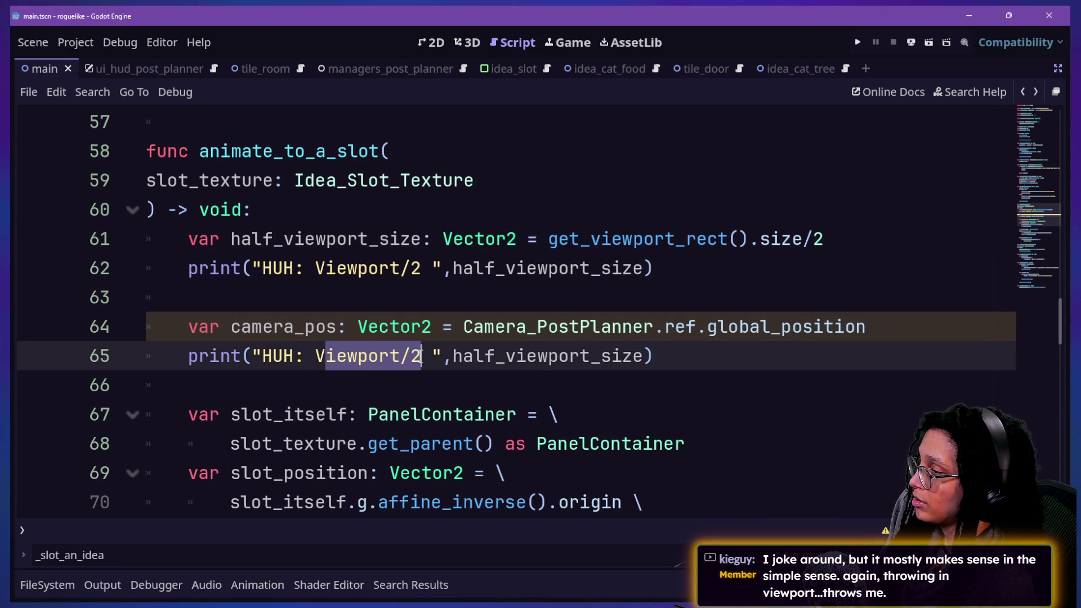
key("BackSpace")
type("Camera Pos")
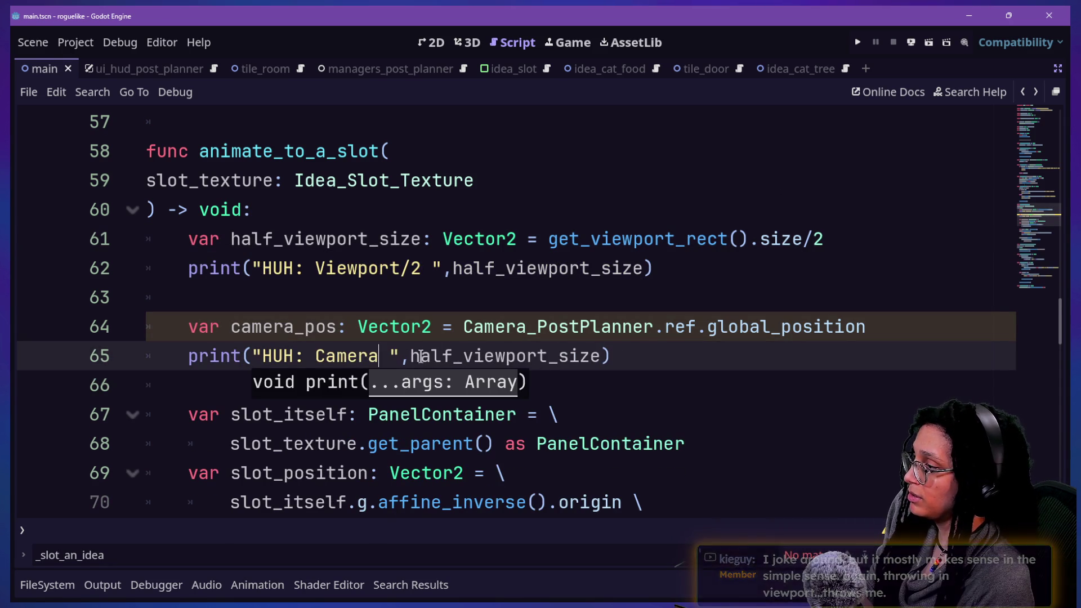
mouse_move(452, 356)
left_mouse_down()
mouse_move(596, 371)
mouse_move(642, 359)
left_mouse_up()
type("ca")
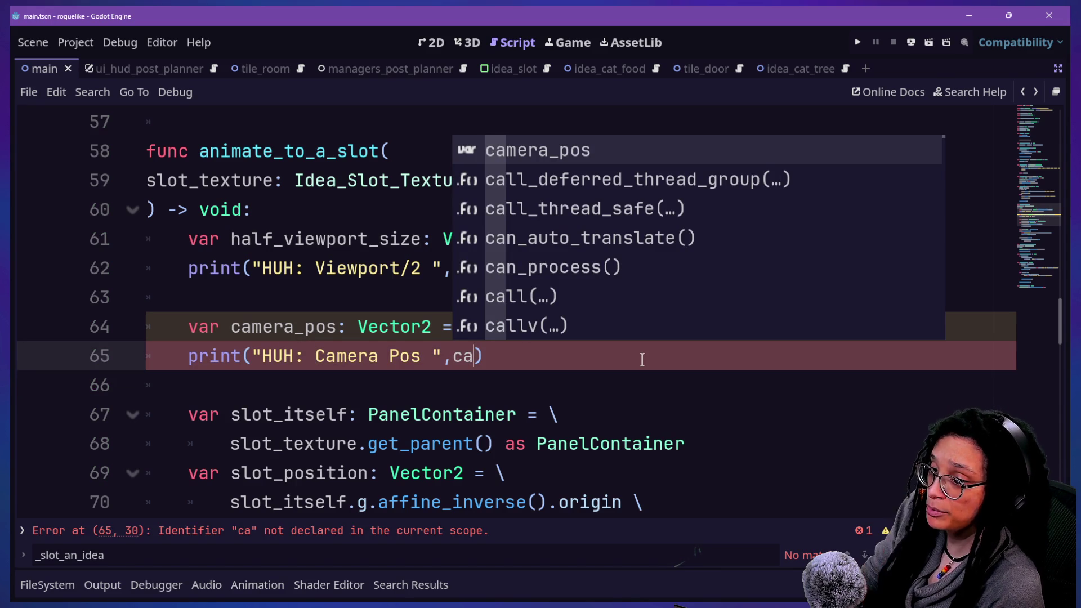
type("mera_p")
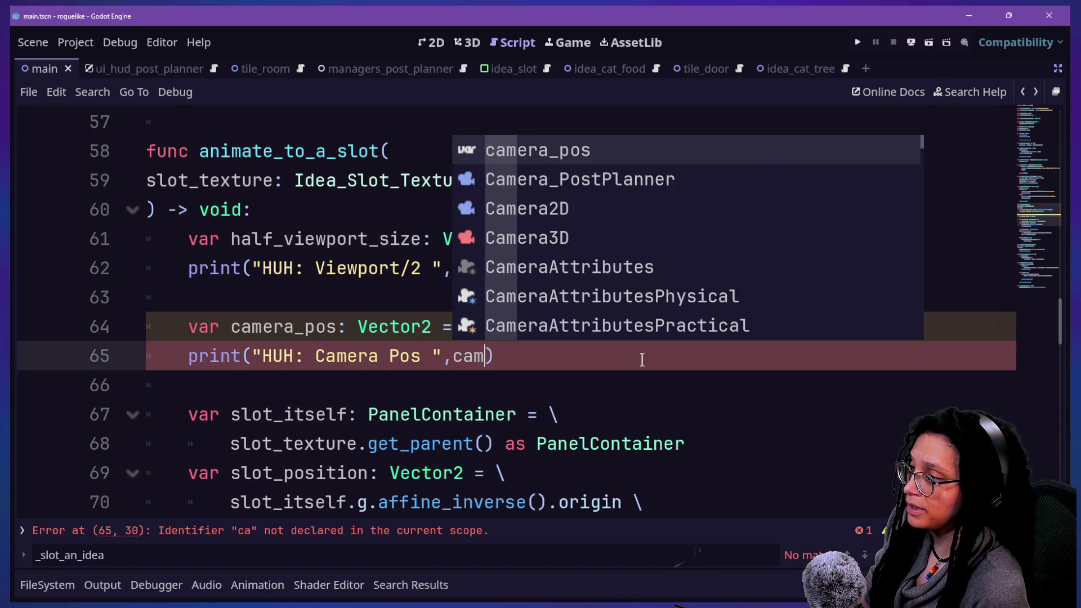
type("os")
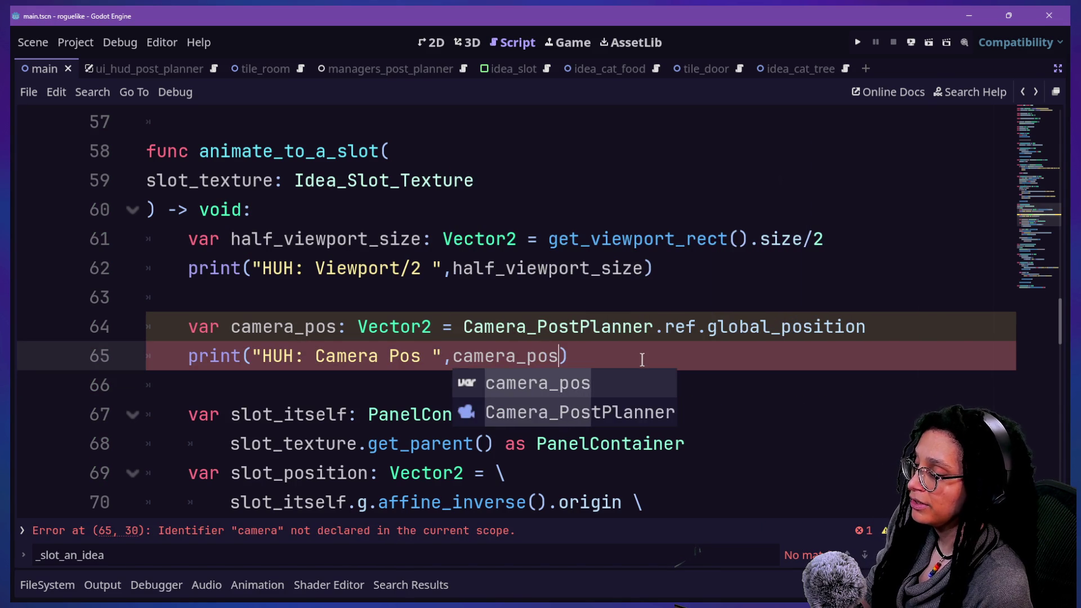
left_click(523, 311)
left_click(657, 354)
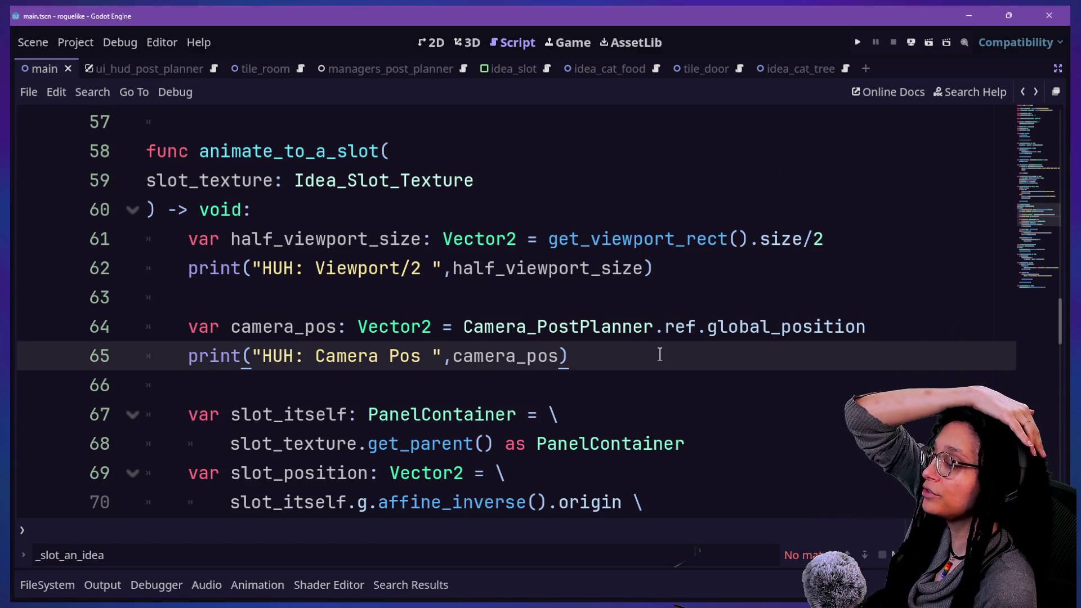
key("Return")
key("Return")
Step: Start line 67 as 'var camera_pos' using the camera_pos autocomplete suggestion
type("v va")
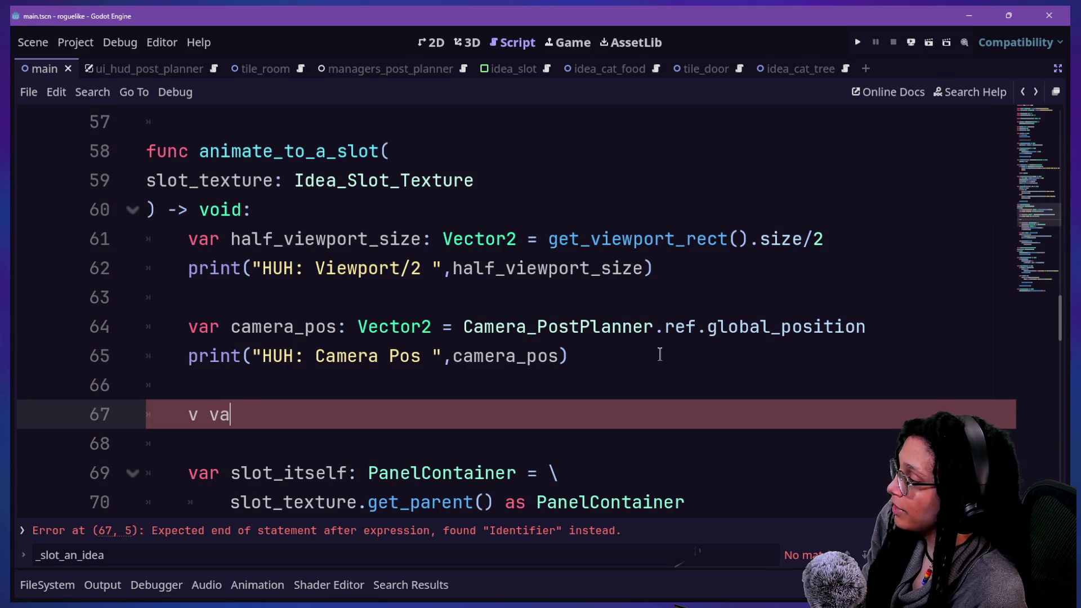
key("BackSpace")
key("BackSpace")
key("BackSpace")
key("BackSpace")
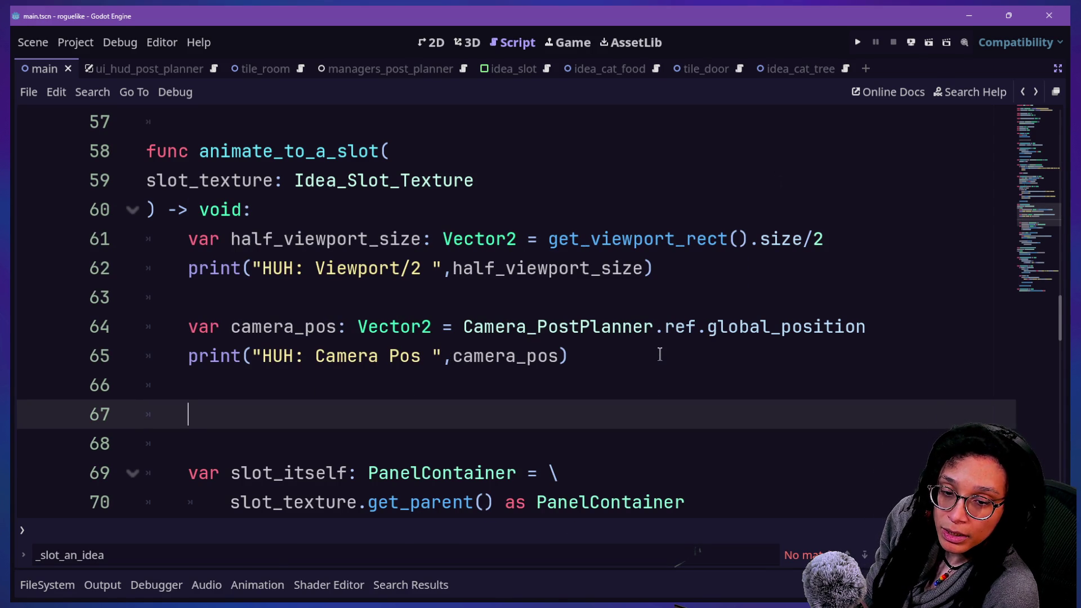
type("camera")
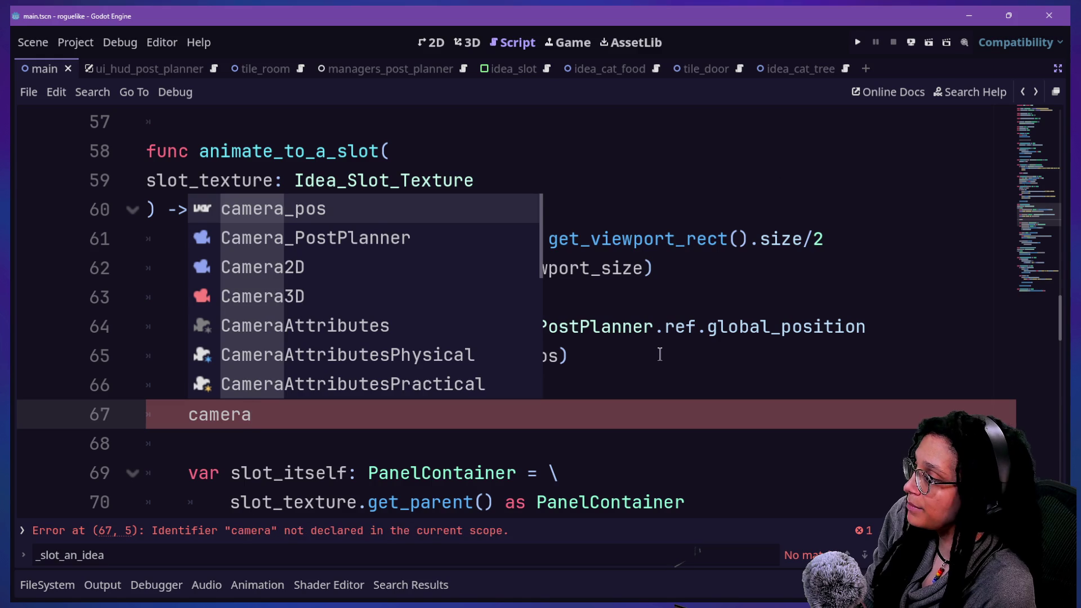
key("Return")
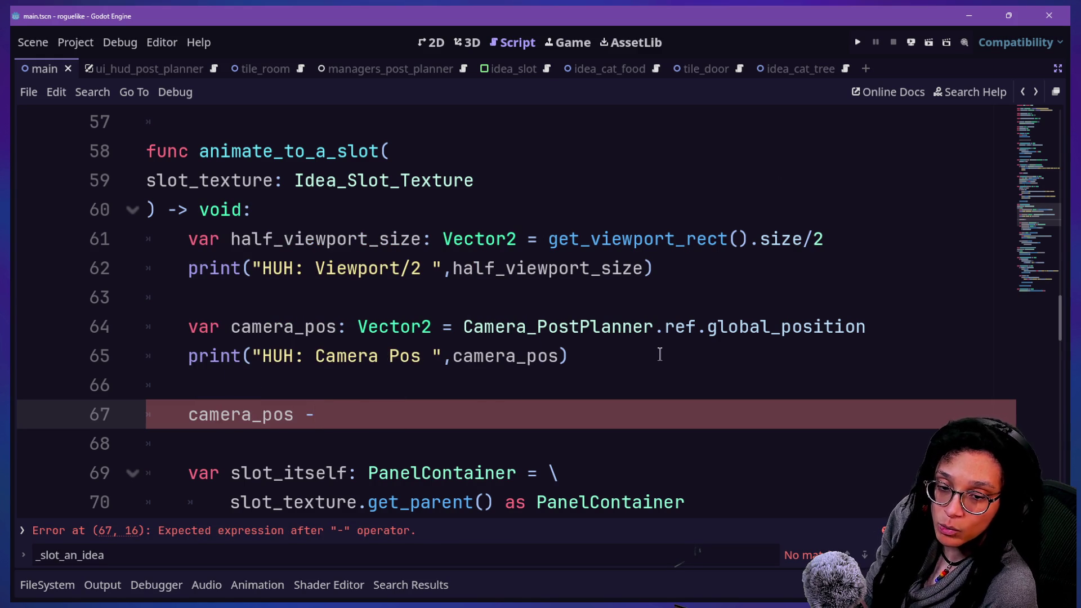
key("Home")
type("var")
Step: Compare the half_viewport_size and camera_pos declarations on lines 61 and 64, then return to line 67
left_click(179, 239)
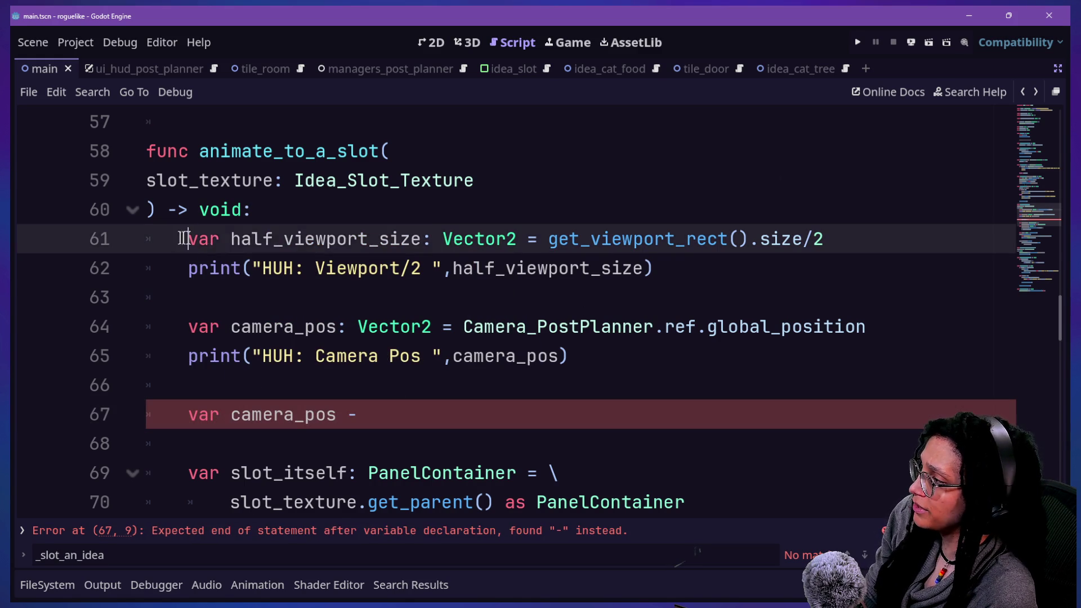
left_click_drag(179, 239, 442, 238)
left_click_drag(197, 329, 294, 330)
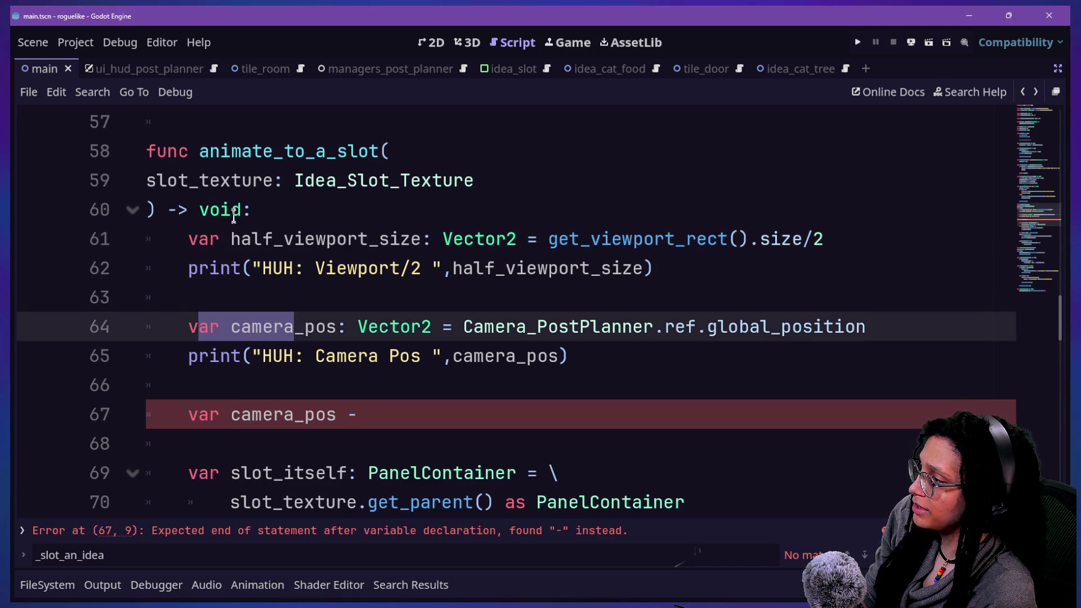
left_click_drag(234, 212, 442, 239)
left_click(442, 238)
left_click(357, 327)
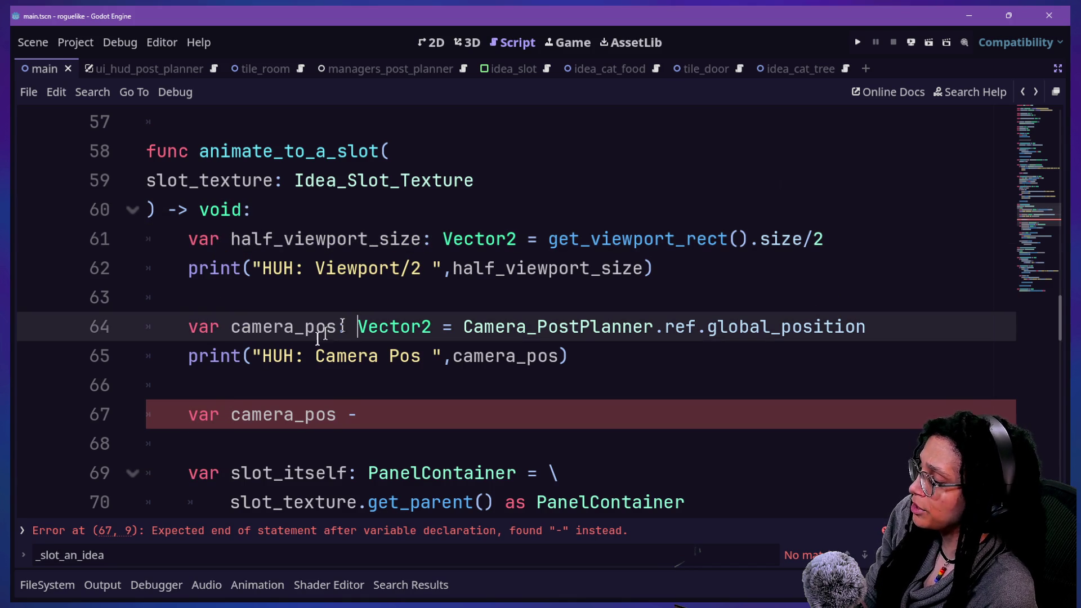
left_click_drag(233, 403, 284, 411)
left_click(284, 411)
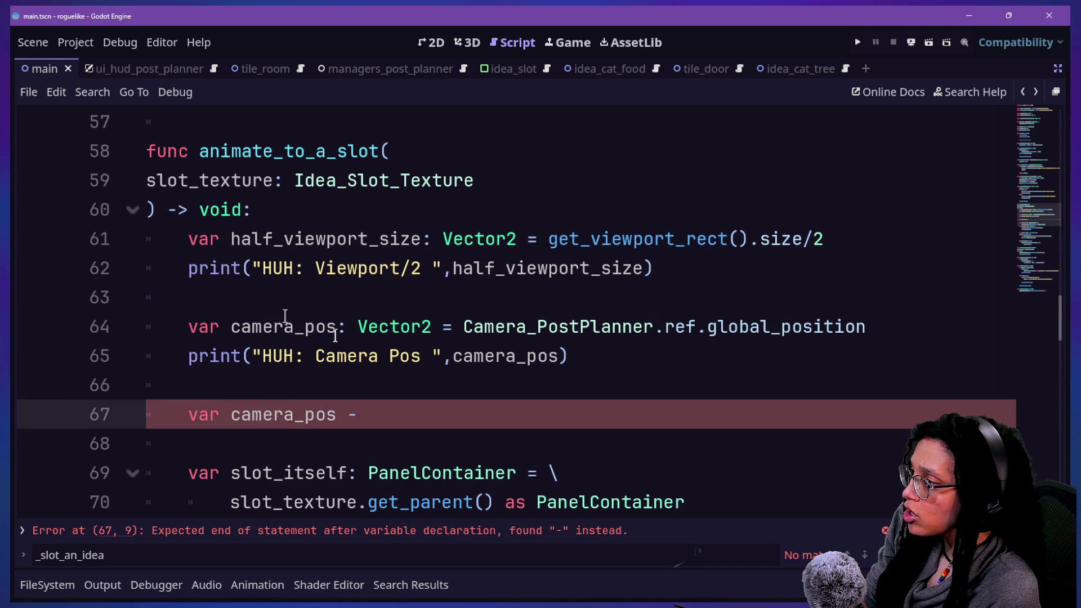
left_click(401, 434)
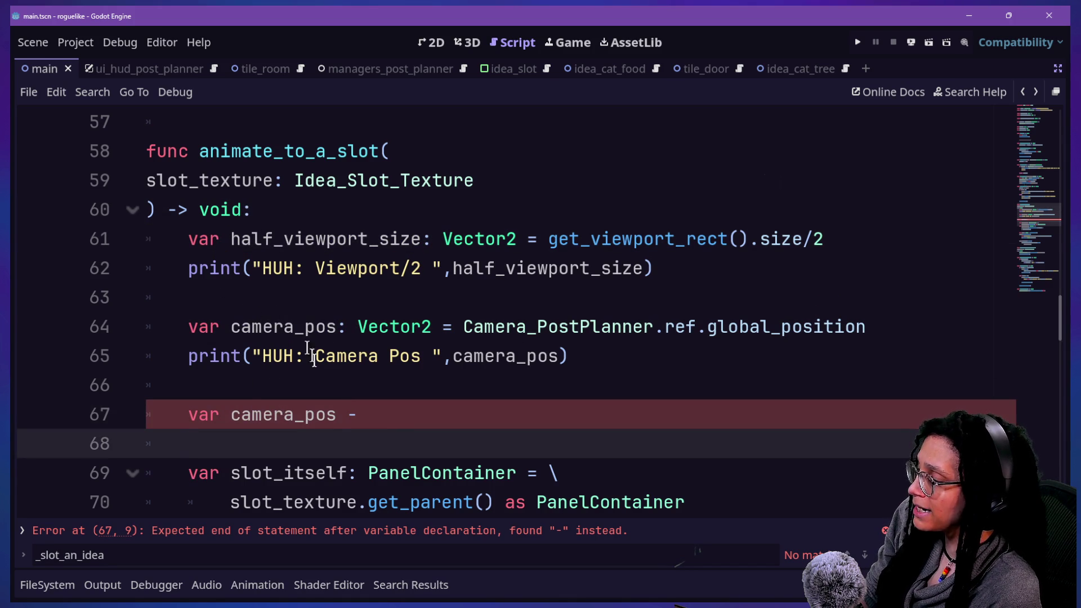
left_click(361, 415)
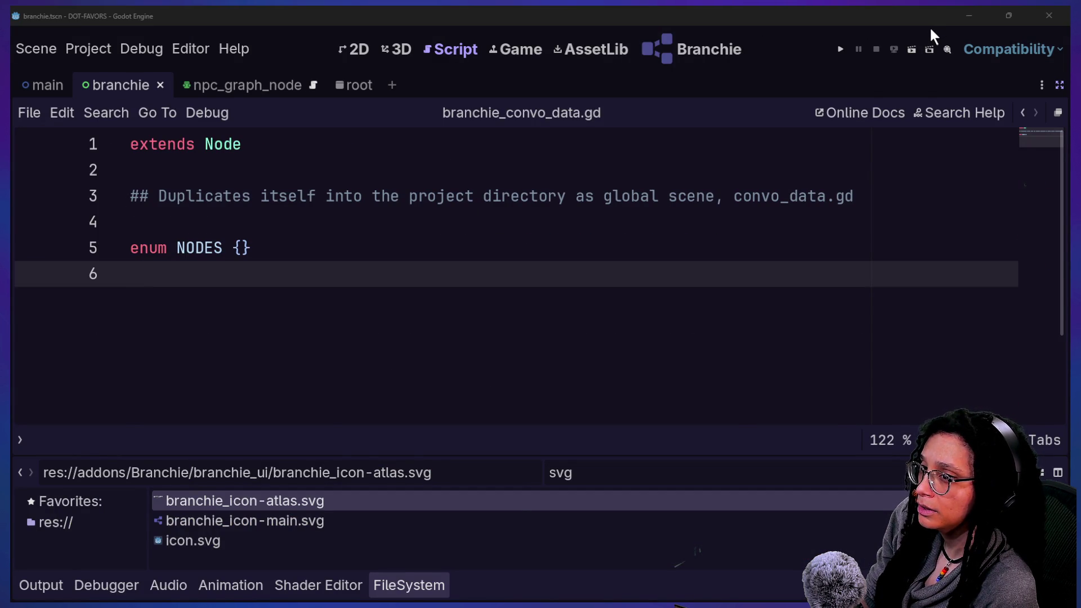
Step: Ask Claude the word for the point at the camera's origin minus half the viewport size
key("alt+Tab")
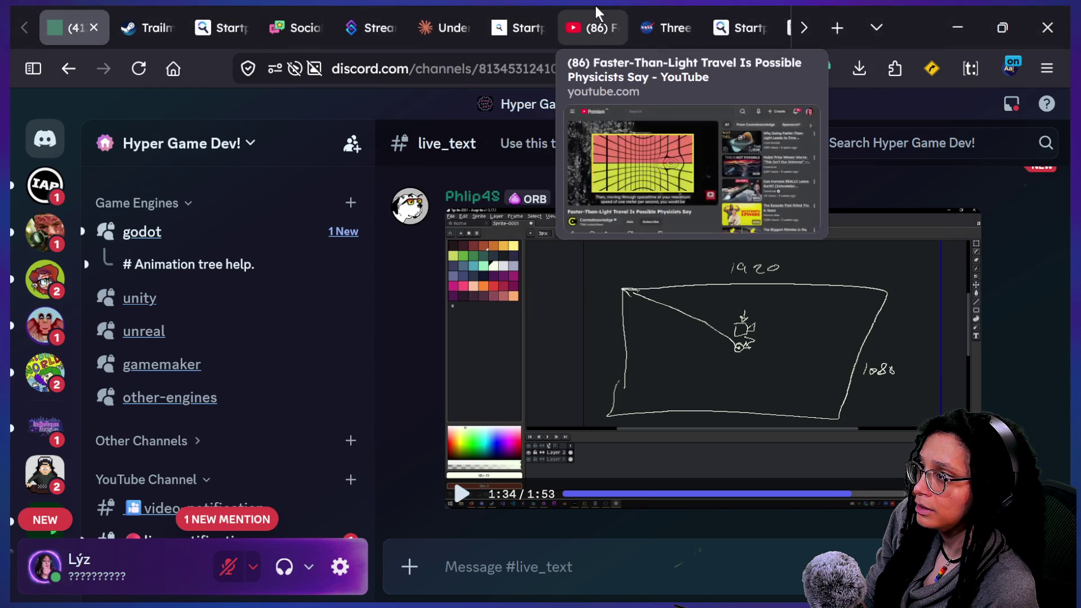
left_click(445, 27)
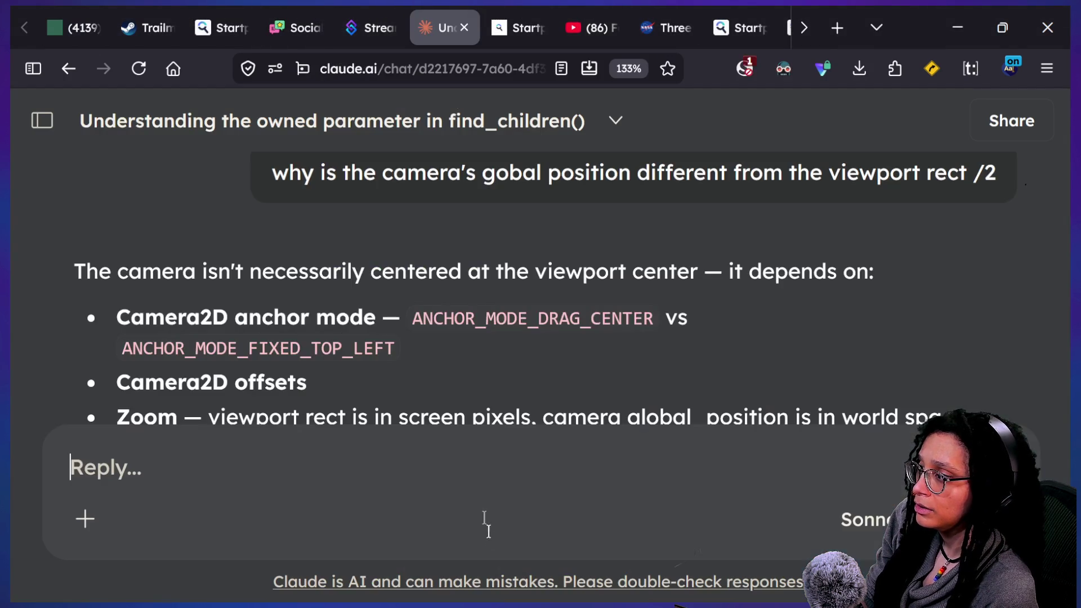
left_click(488, 478)
type("haf o")
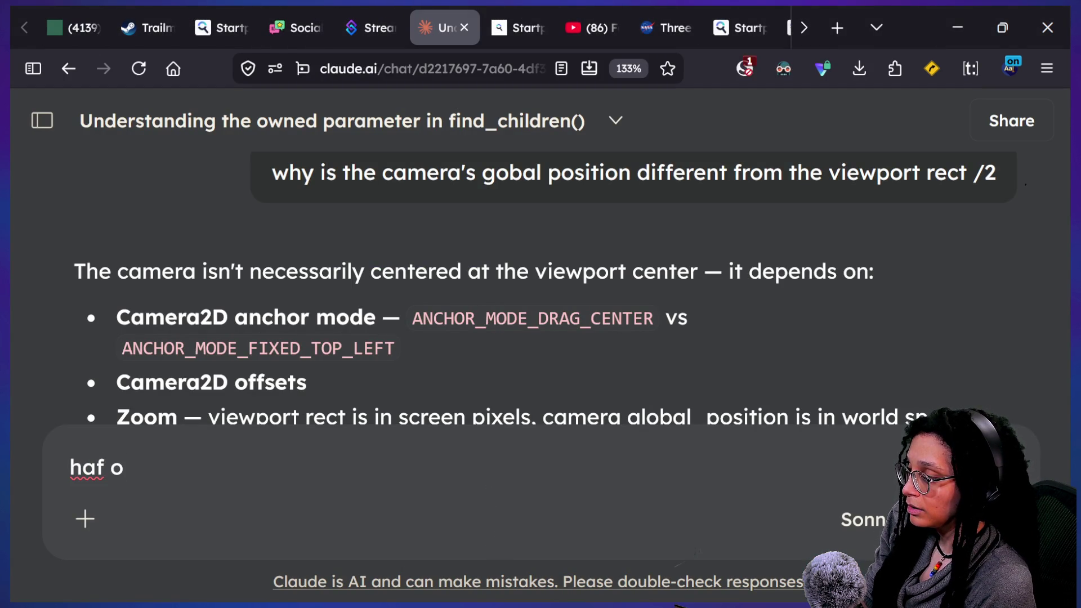
key("BackSpace")
key("BackSpace")
key("BackSpace")
type("what i")
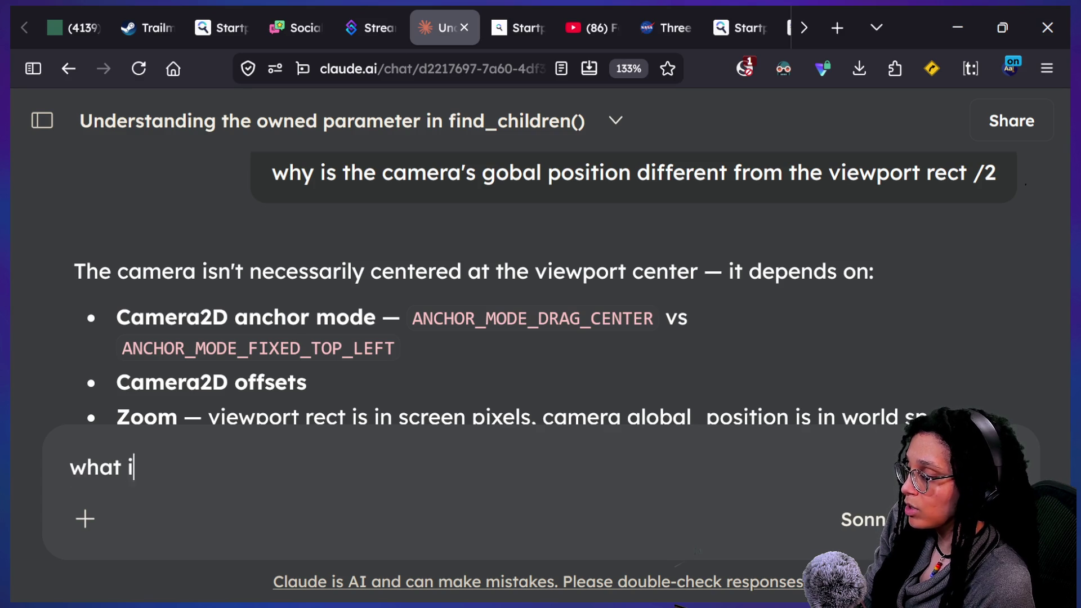
type("s the word for th epo")
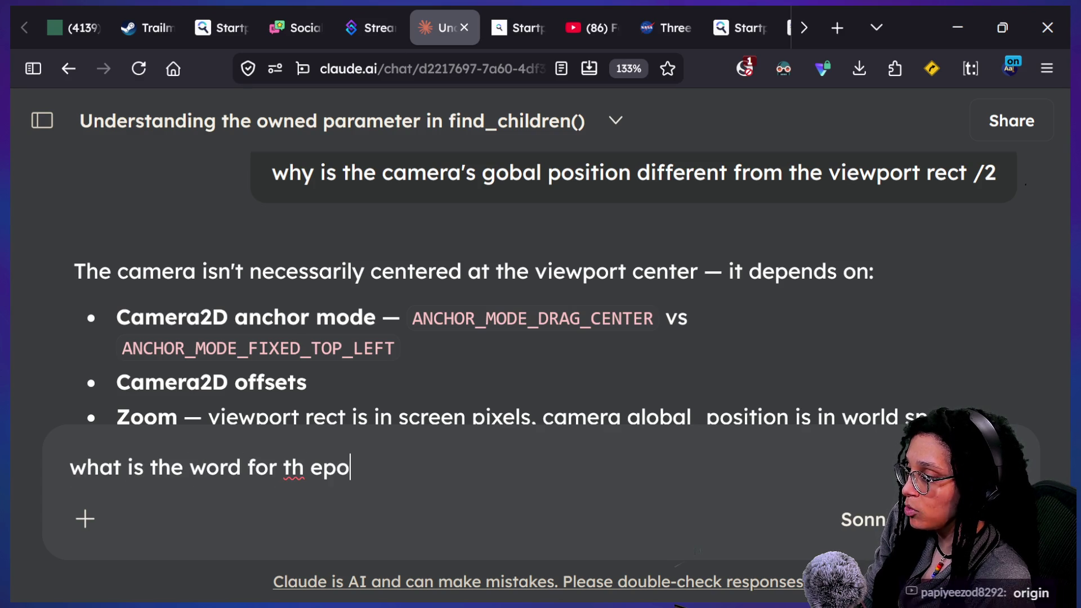
type("int at half ")
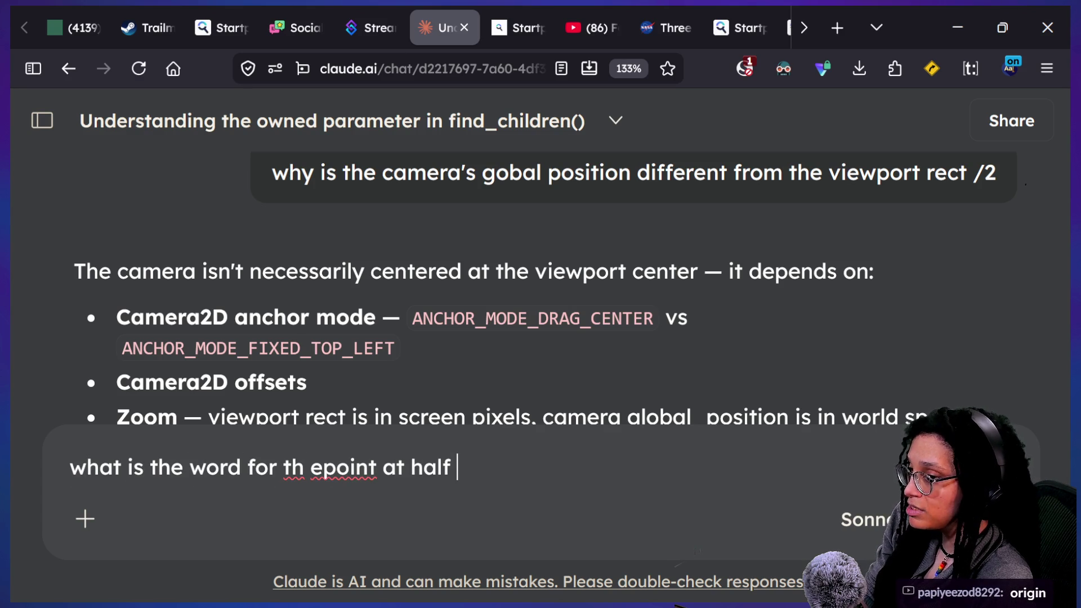
type("the ")
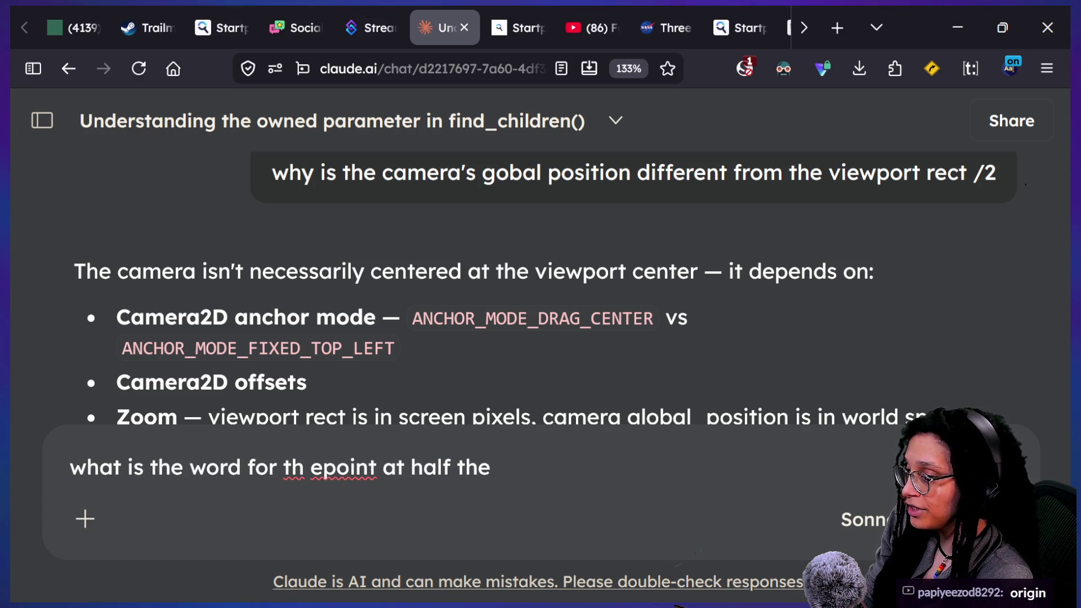
type("viewport s")
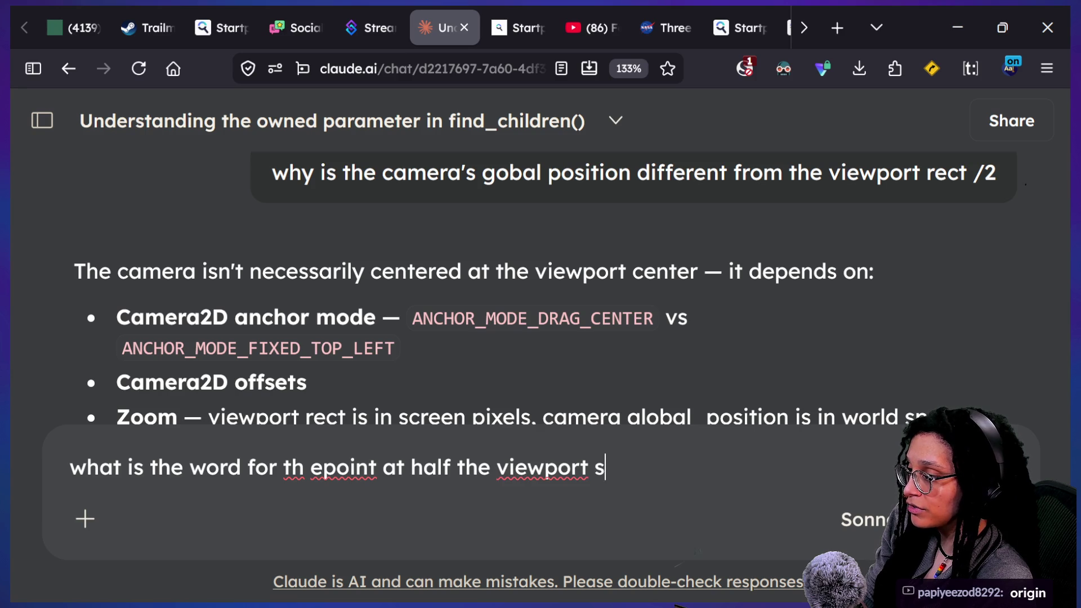
type("ize minus")
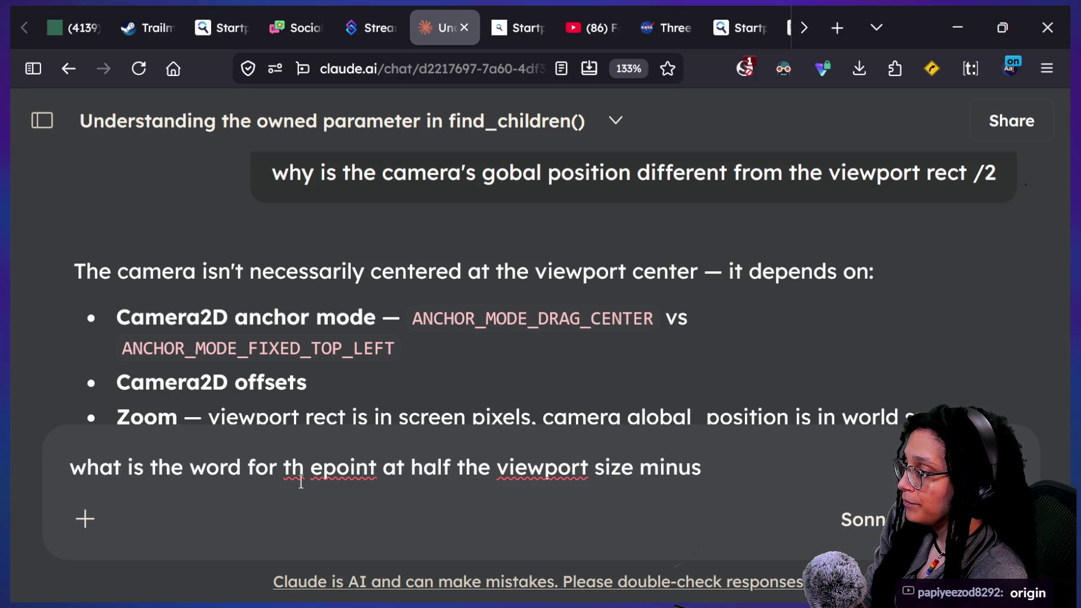
key("BackSpace")
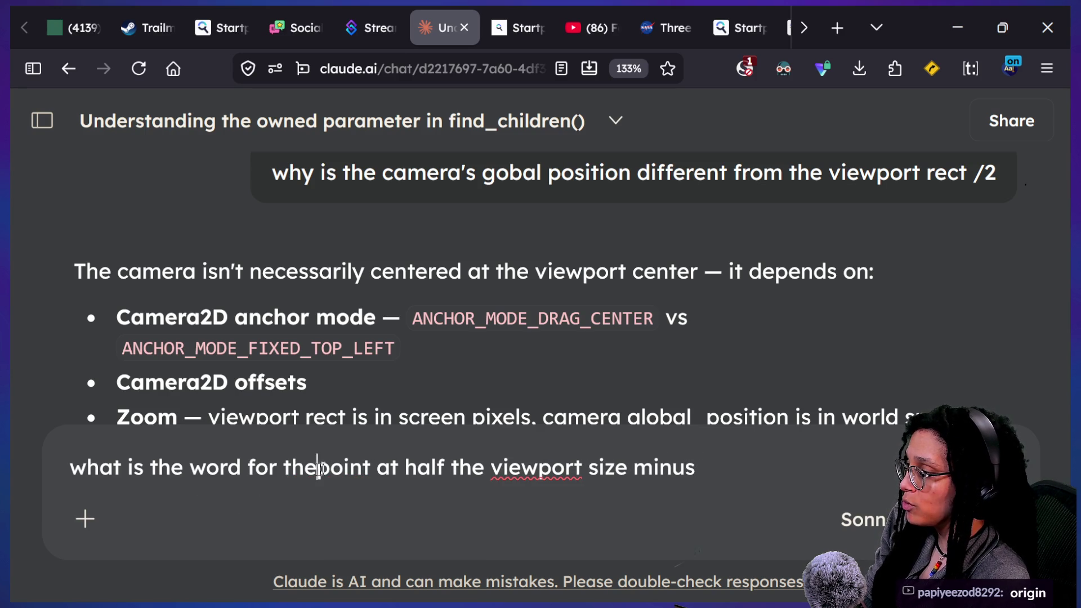
left_click(397, 471)
type("the cmaer")
key("BackSpace")
key("BackSpace")
key("BackSpace")
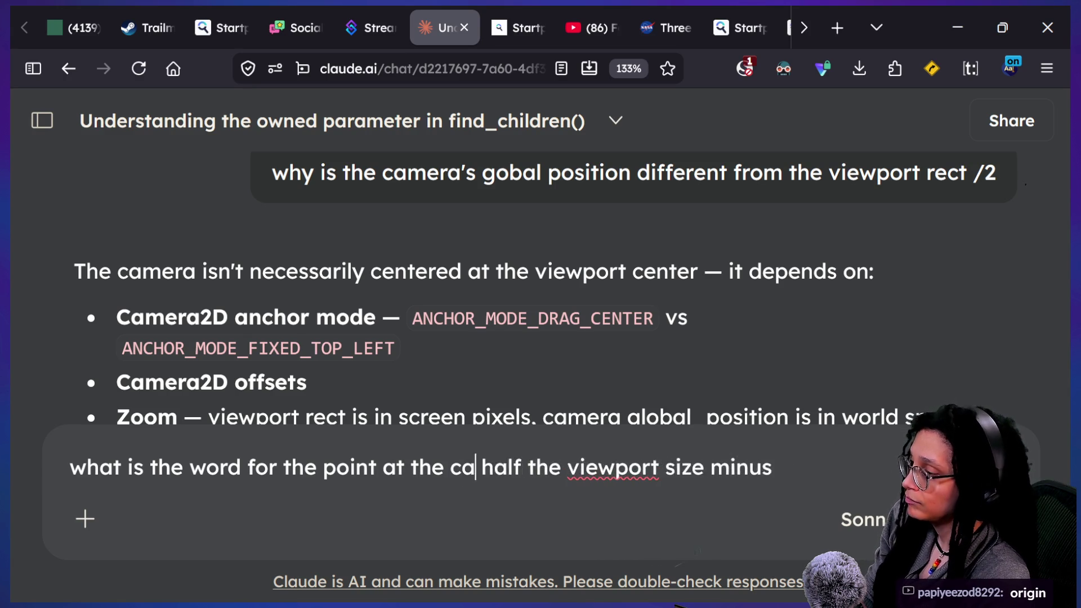
type("amer's")
key("Left")
key("Left")
key("Left")
type("a")
key("Right")
key("Right")
key("Right")
type("orog")
key("BackSpace")
key("BackSpace")
type("igin minus")
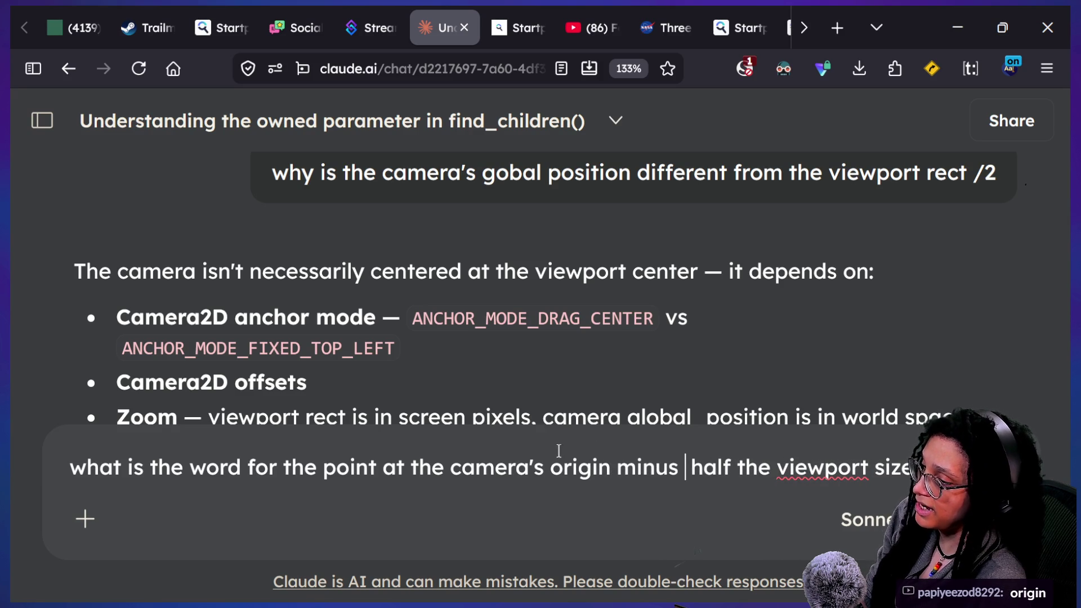
key("Return")
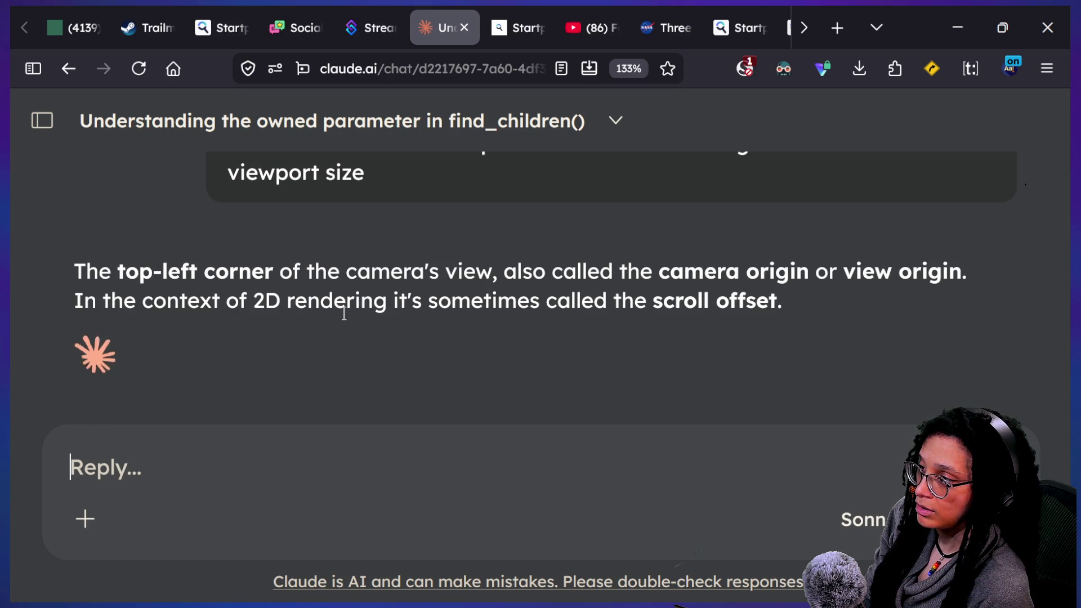
Step: Read Claude's answer, highlighting 'top-left corner' and 'scroll offset'
left_click_drag(177, 298, 769, 301)
left_click(535, 293)
left_click(763, 292)
left_click_drag(635, 273, 847, 271)
left_click(599, 273)
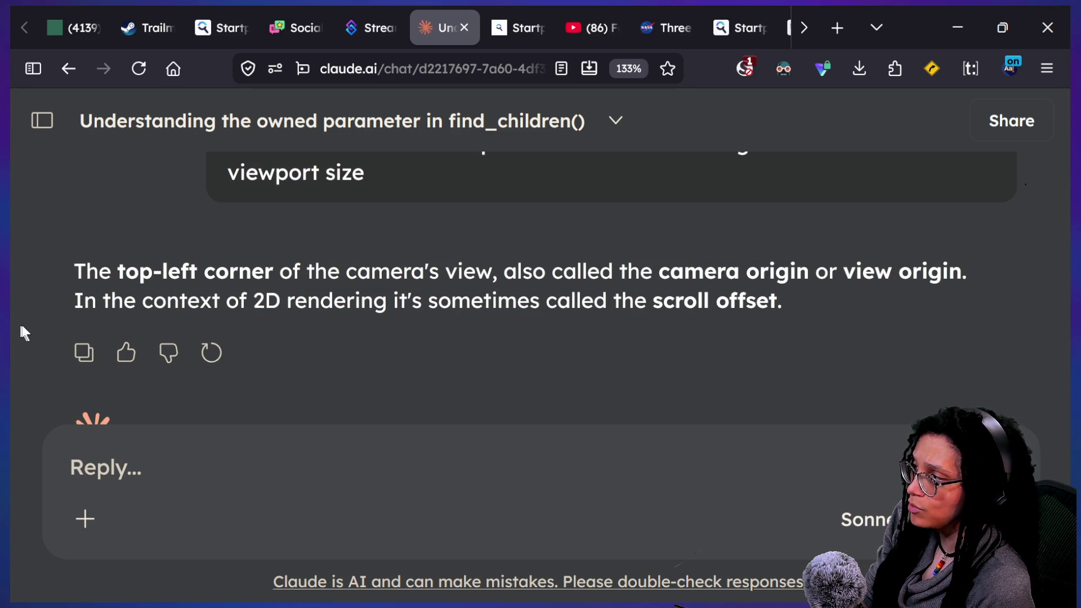
left_click_drag(99, 298, 338, 301)
left_click_drag(469, 301, 717, 362)
left_click(763, 313)
mouse_move(763, 312)
left_mouse_down()
mouse_move(422, 271)
mouse_move(105, 257)
mouse_move(88, 269)
left_mouse_up()
left_click(352, 257)
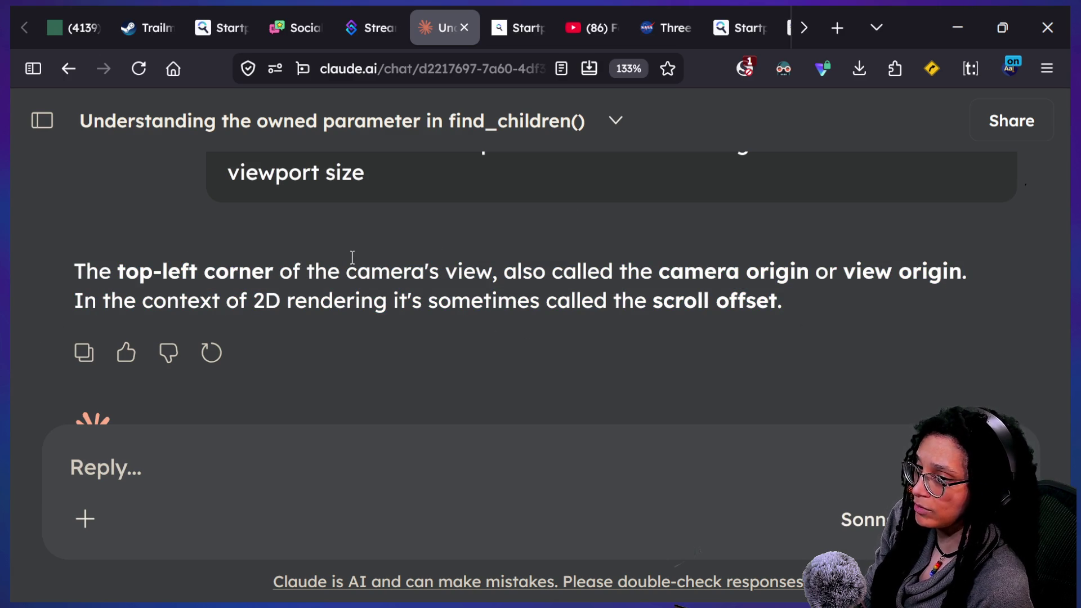
left_click_drag(133, 264, 254, 272)
left_click(203, 273)
scroll(205, 280, "up", 3)
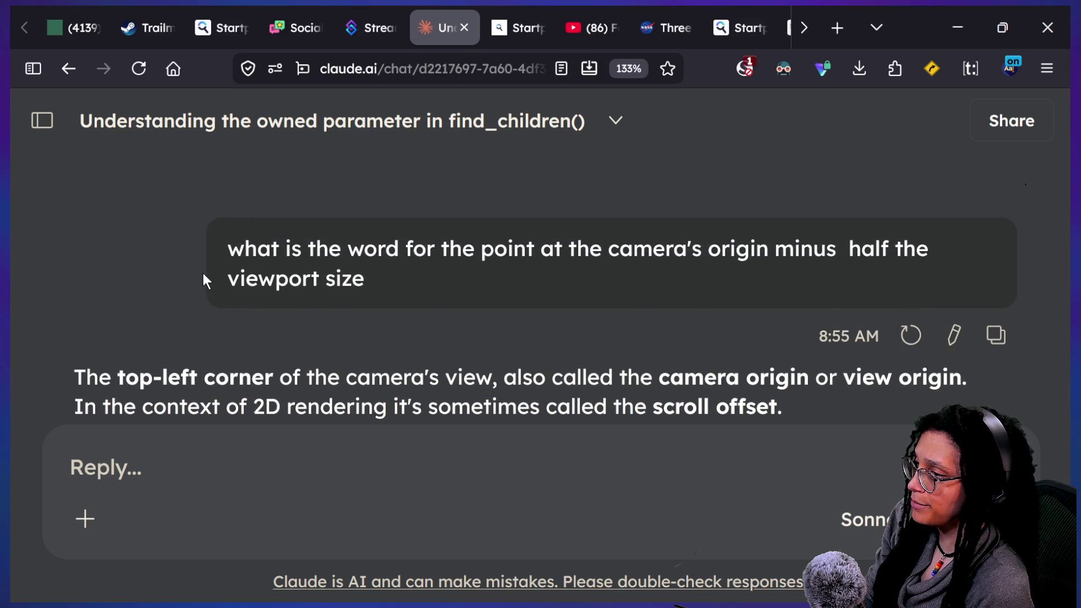
scroll(350, 463, "down", 5)
Step: Ask Claude why that is the top-left, and why half the viewport isn't the center
type("WHY IS TH")
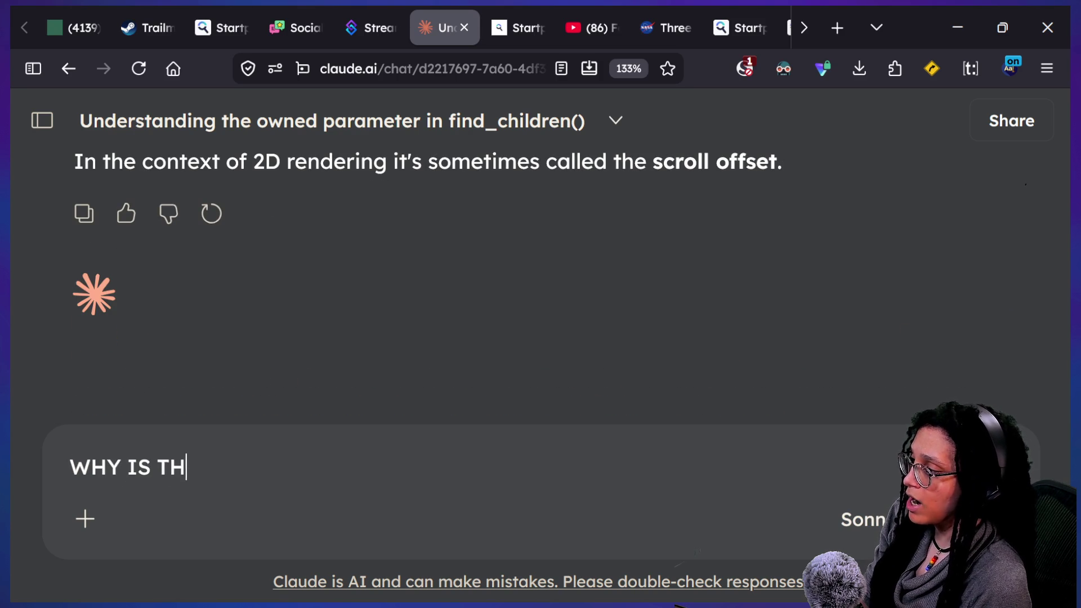
type("AT THE TOP LEFT u")
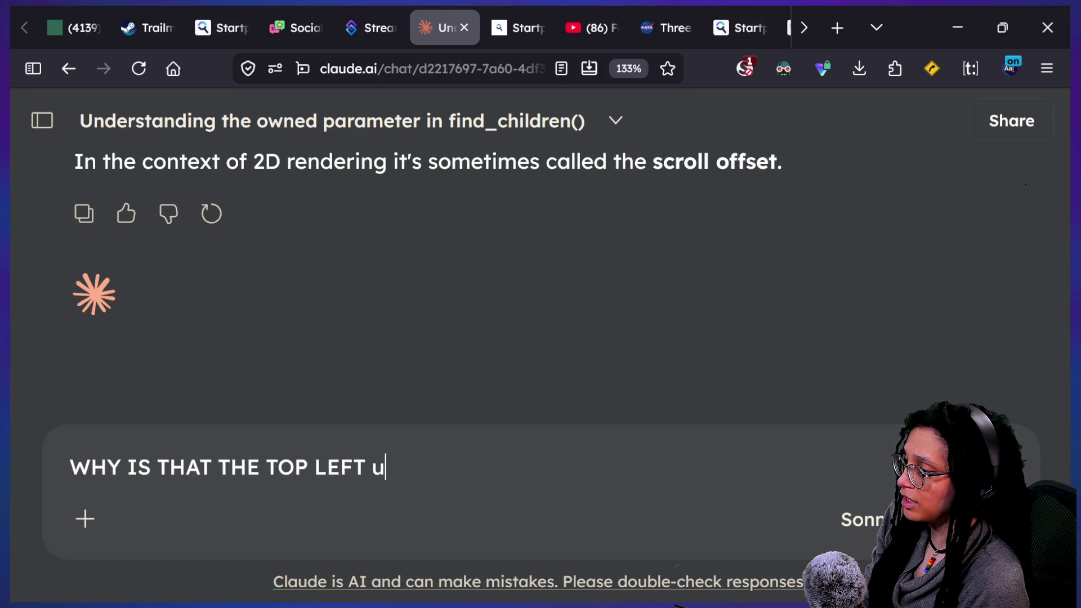
type("nderstand i am stupid")
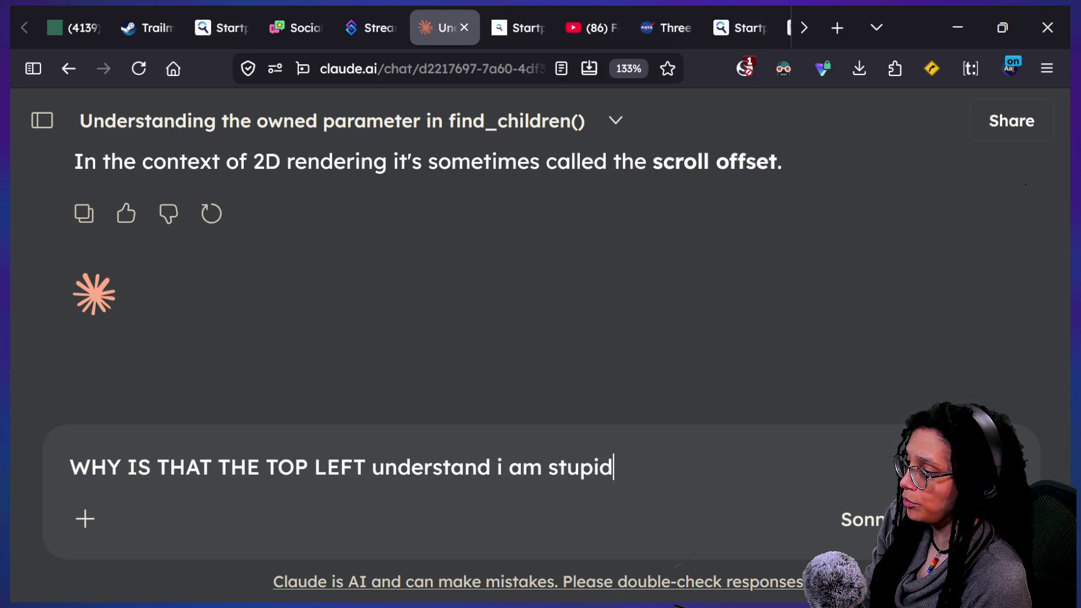
key("Return")
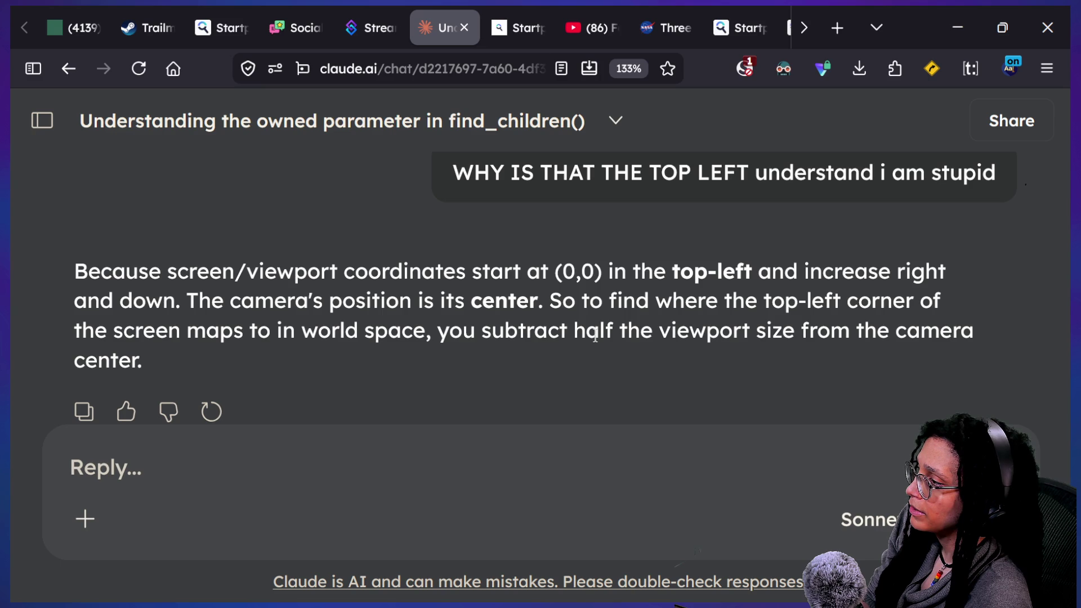
type("but wh")
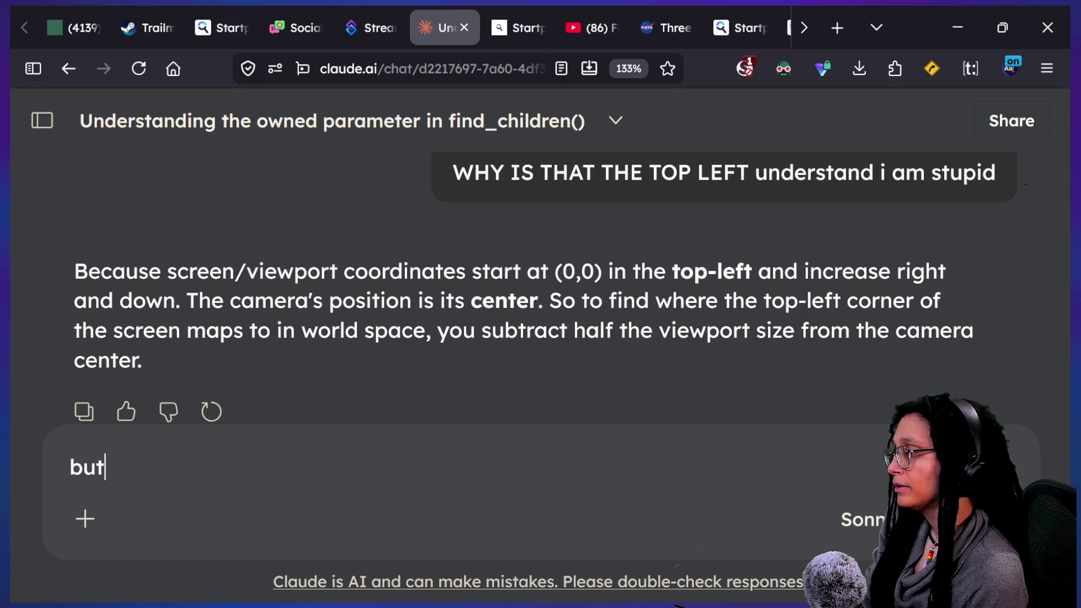
key("BackSpace")
type("y is hae")
key("BackSpace")
type("f")
key("BackSpace")
type("lf the viewp")
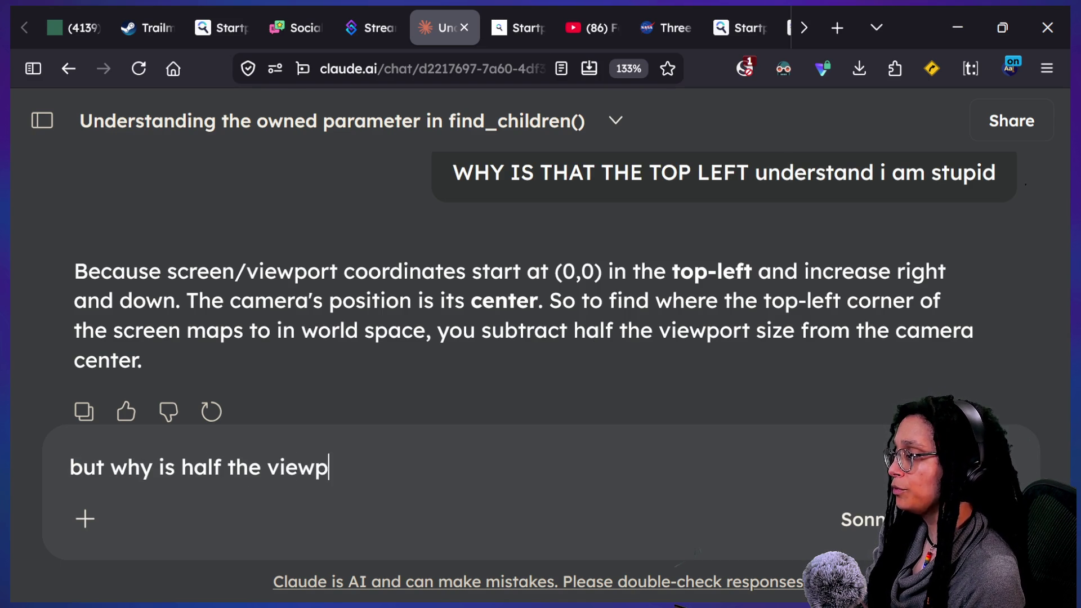
type("ort not the center")
key("Return")
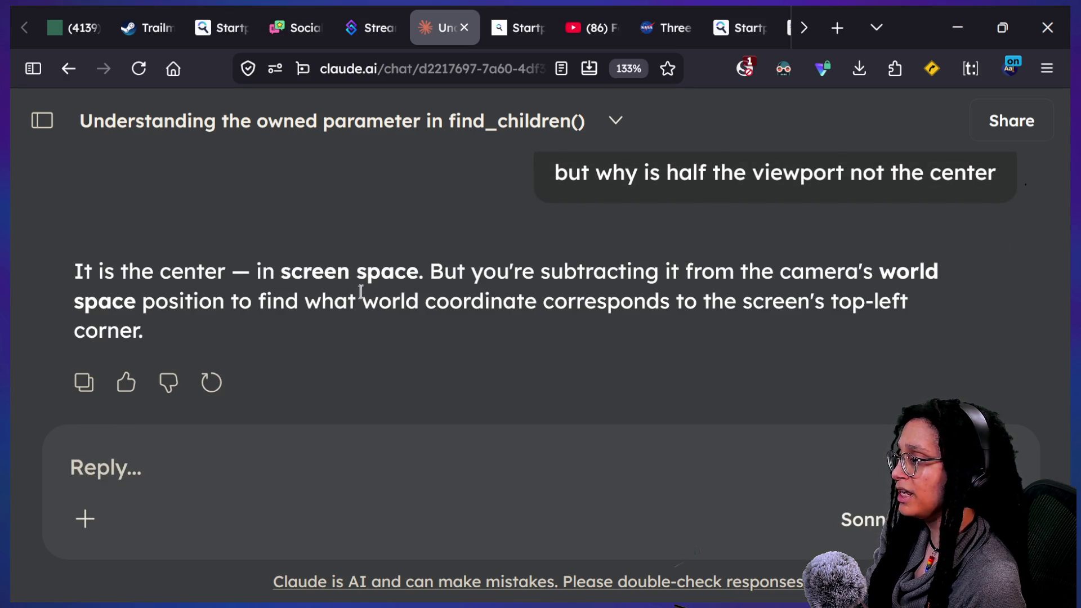
Step: Read the screen-space versus world-space explanation, then return to the Godot script
mouse_move(439, 284)
left_mouse_down()
mouse_move(444, 271)
mouse_move(629, 353)
left_mouse_up()
left_click(629, 353)
left_click_drag(463, 306, 586, 340)
left_click(603, 344)
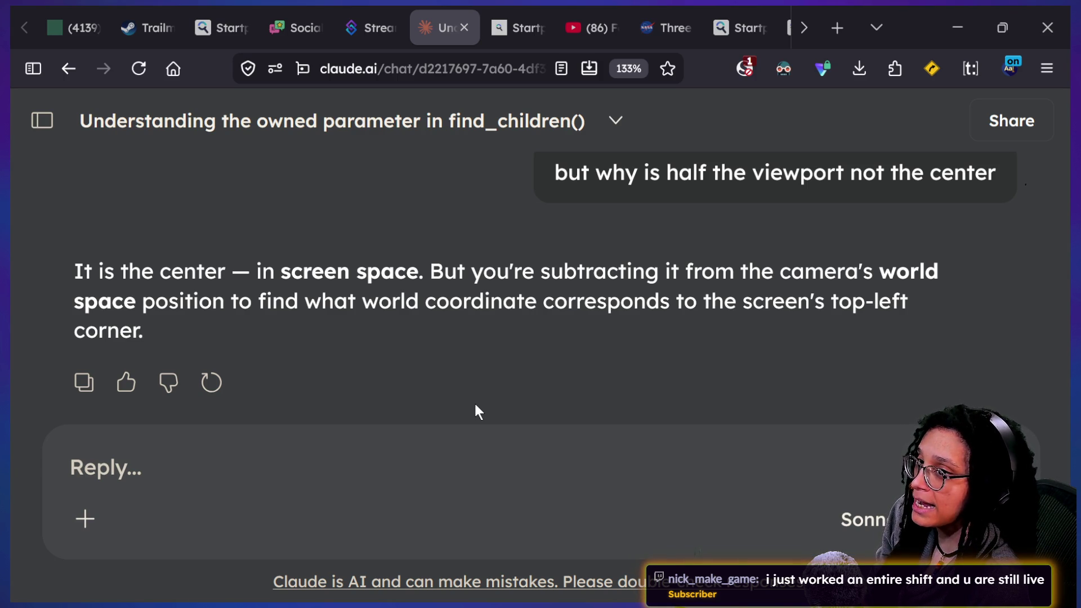
key("alt+Tab")
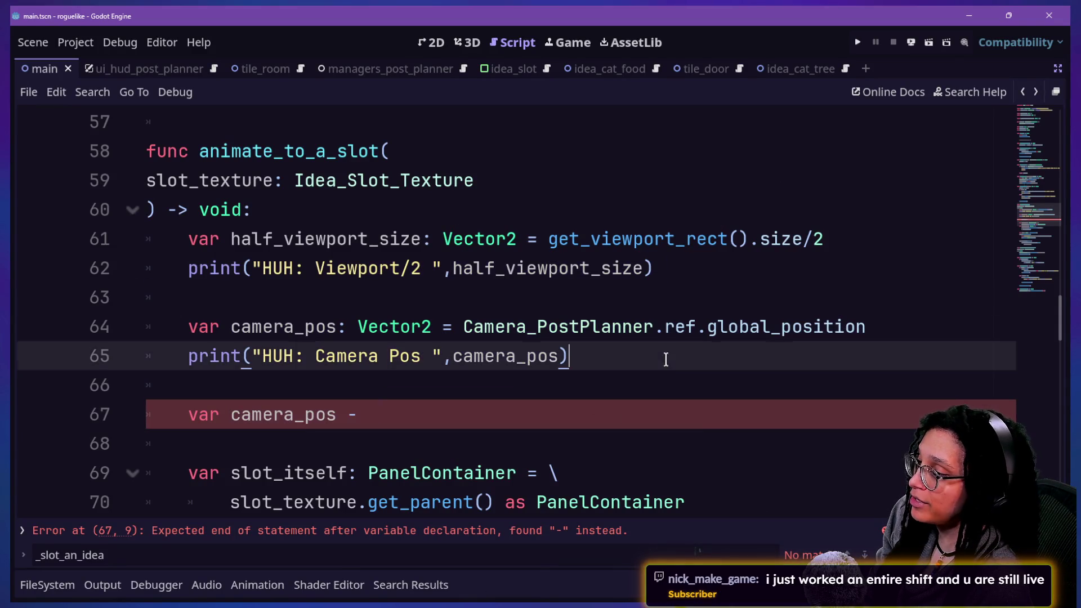
Step: Trim the trailing space on line 67 and reread Claude's 'top-left corner' answer
left_click(687, 414)
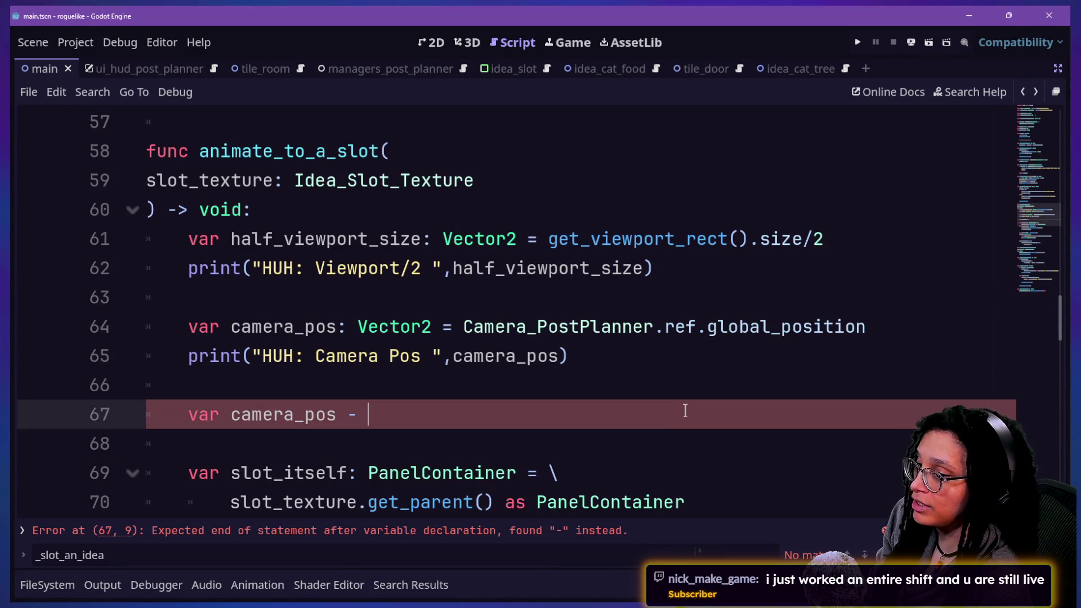
key("BackSpace")
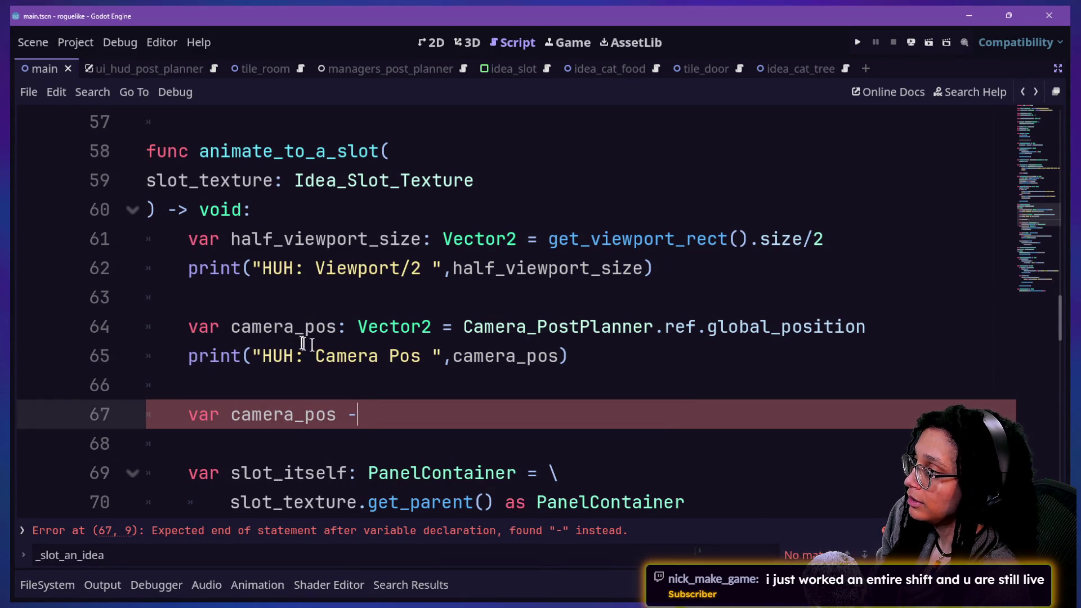
key("alt+Tab")
scroll(382, 263, "up", 5)
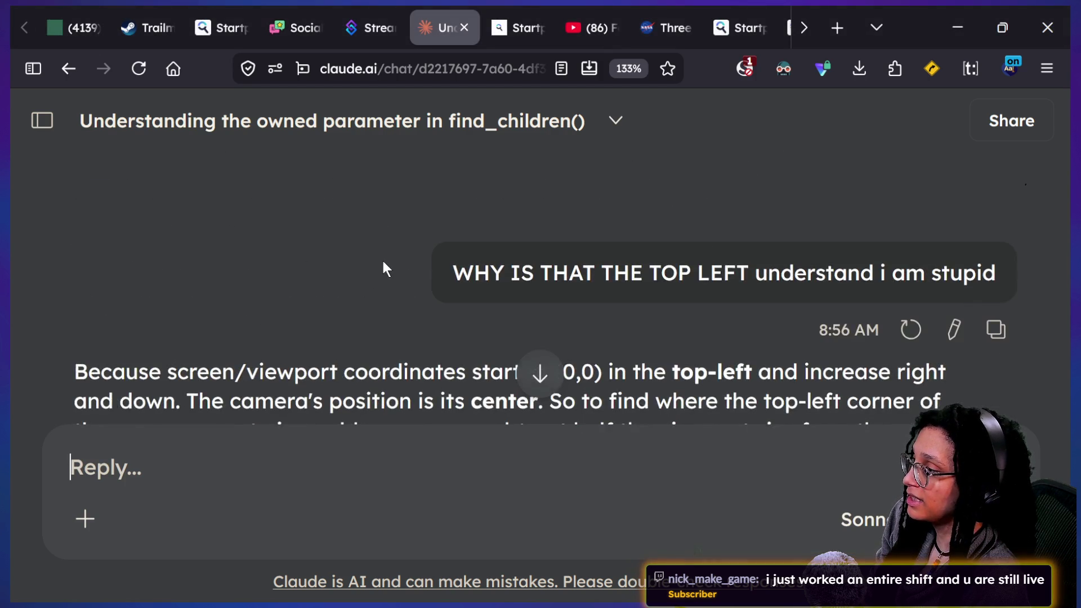
scroll(383, 262, "down", 2)
scroll(383, 262, "up", 1)
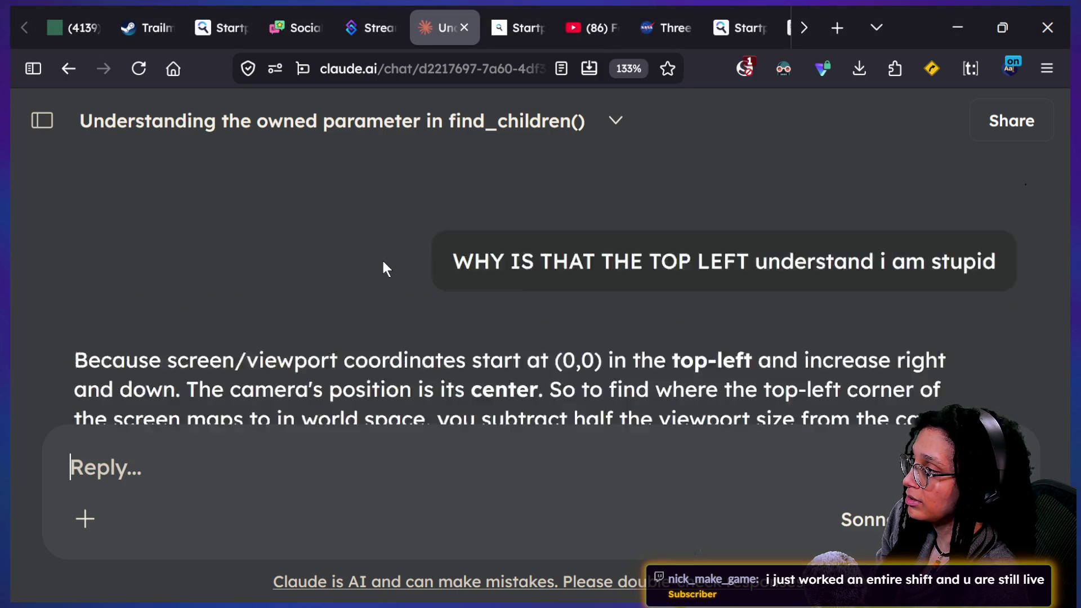
scroll(383, 261, "down", 5)
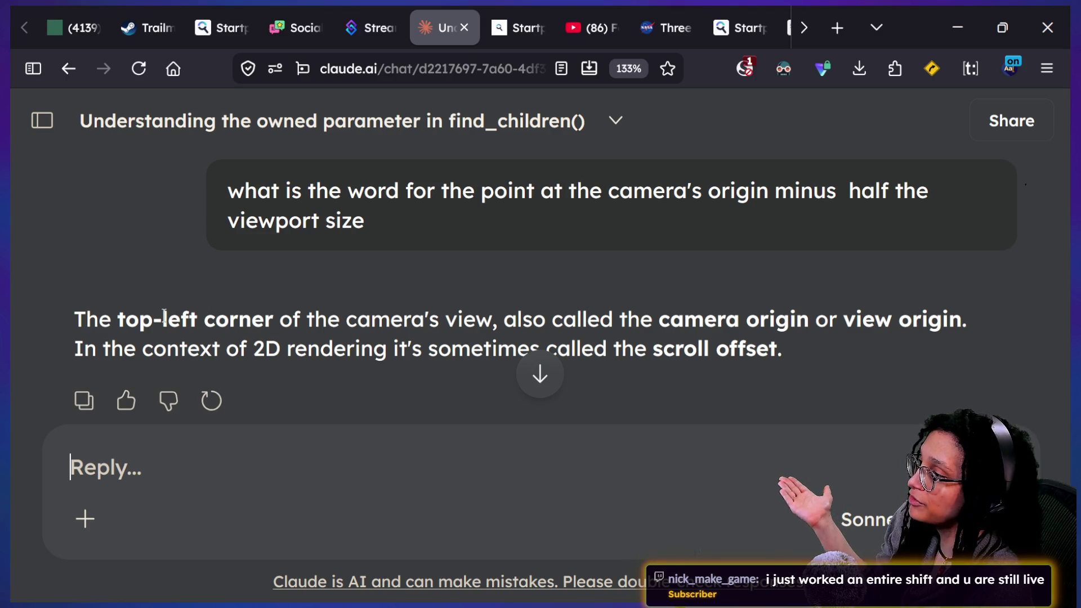
left_click_drag(113, 320, 265, 319)
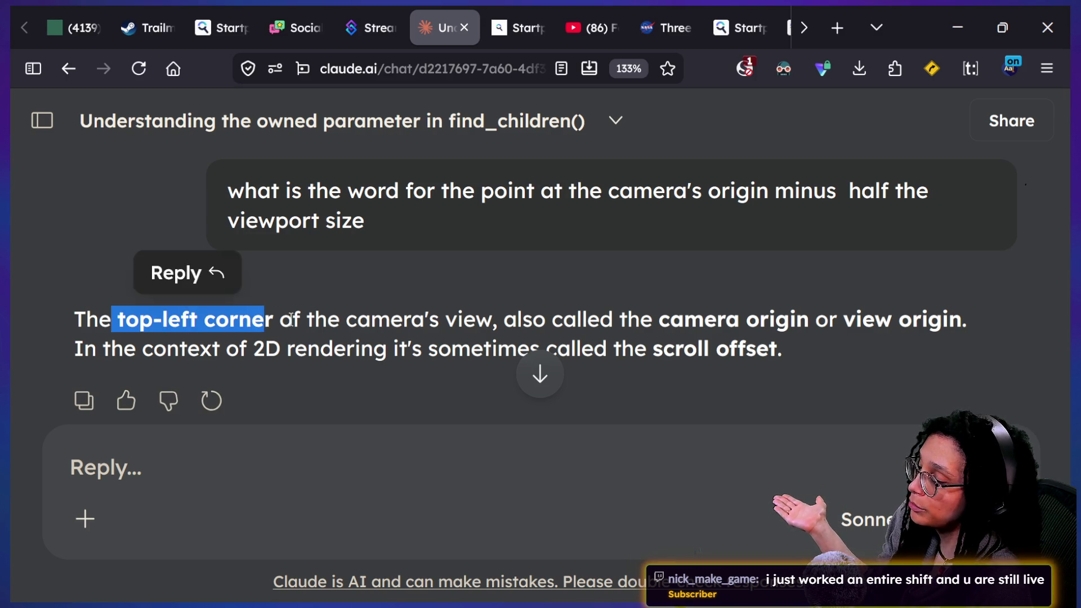
left_click(292, 319)
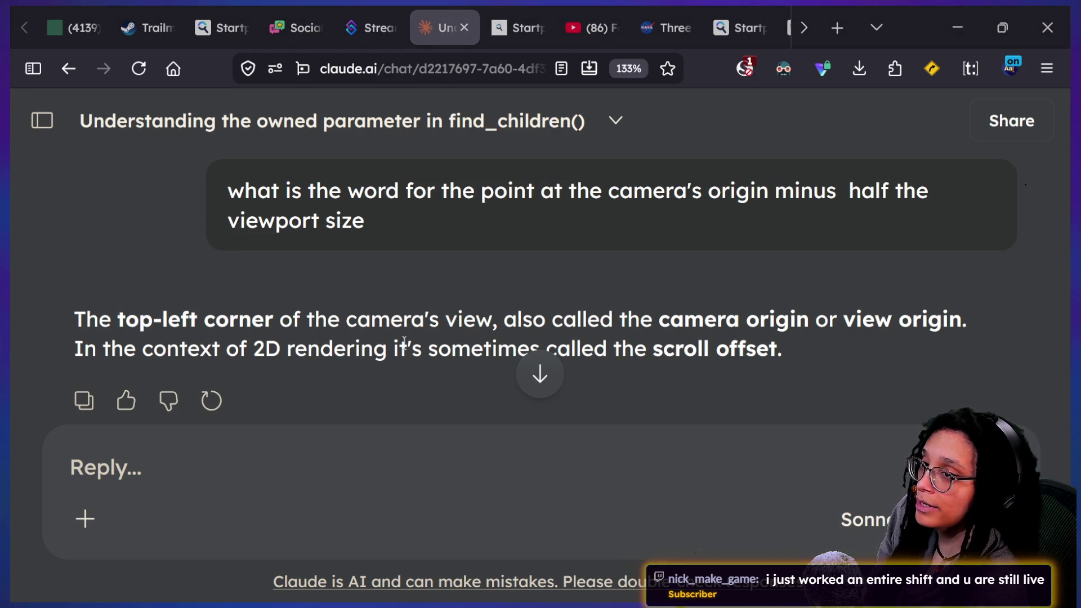
key("alt+Tab")
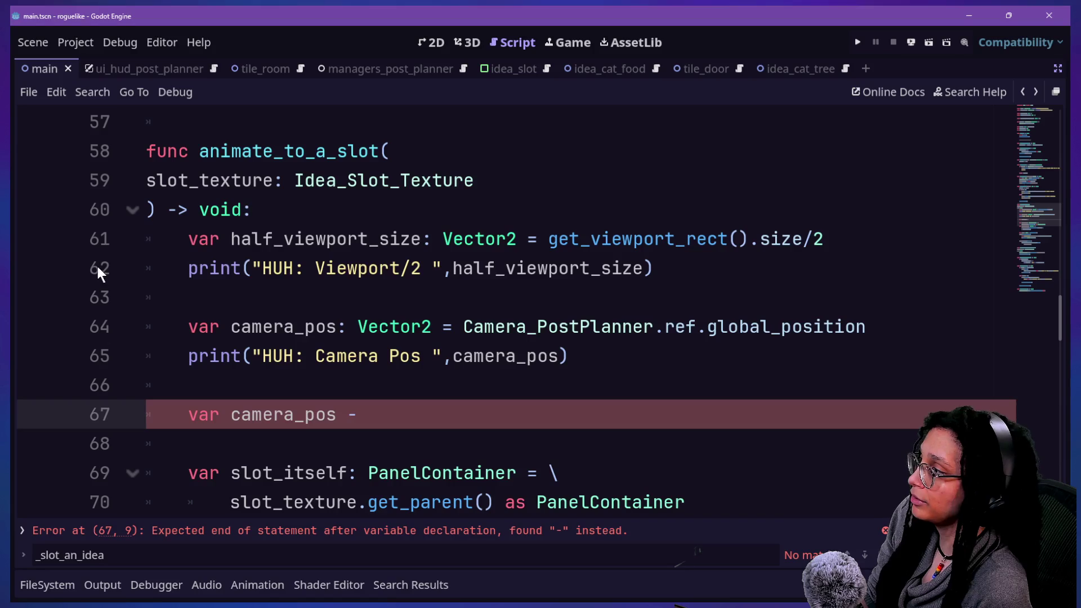
Step: Replace 'camera_pos -' on line 67 with the start of a top-left variable name
left_click_drag(370, 414, 231, 415)
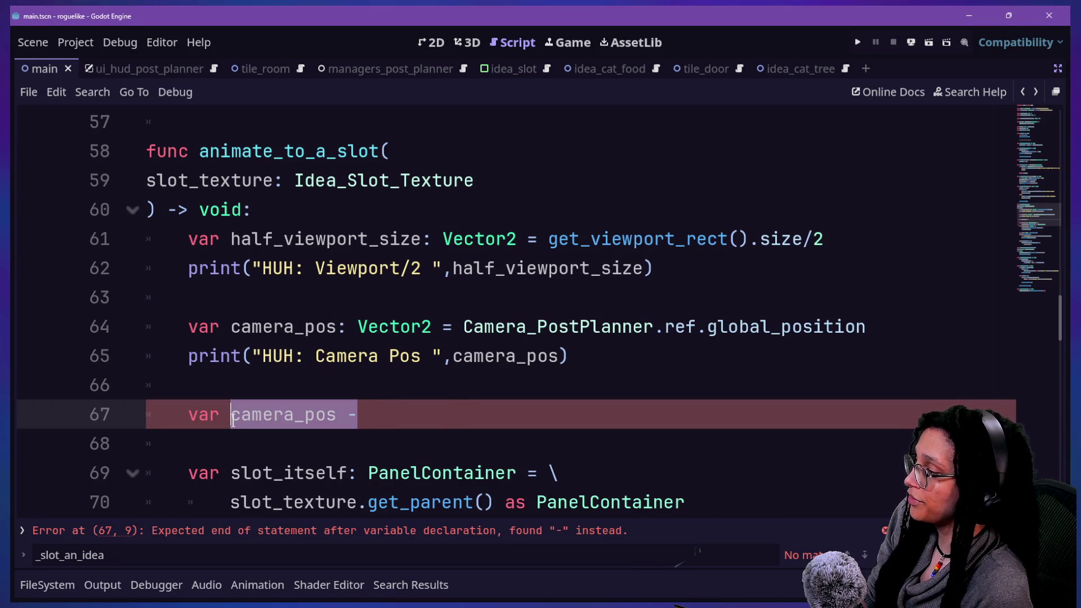
key("BackSpace")
type("top_le")
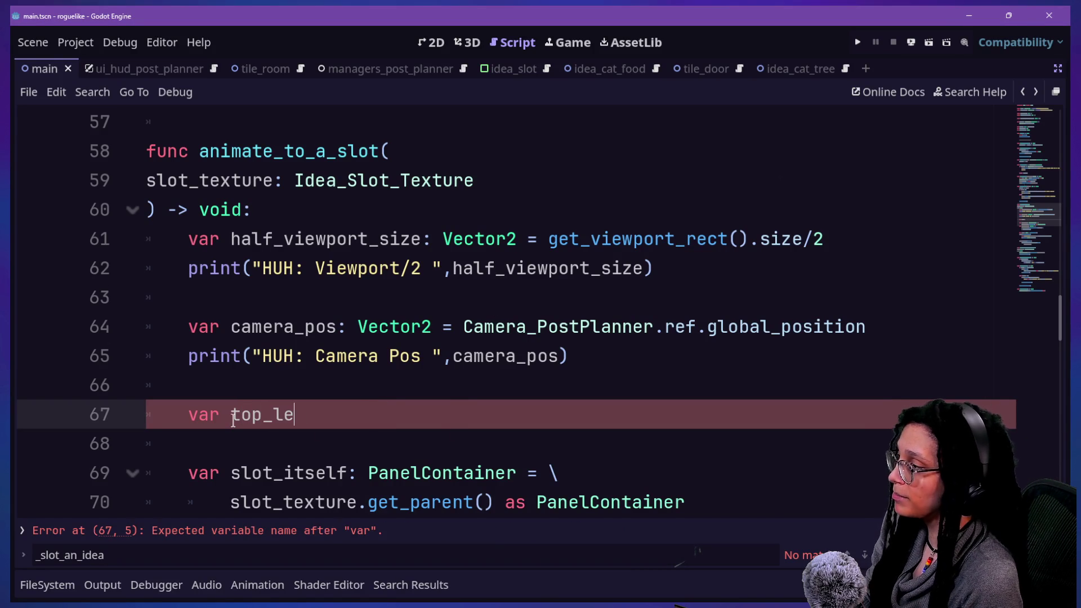
type("__")
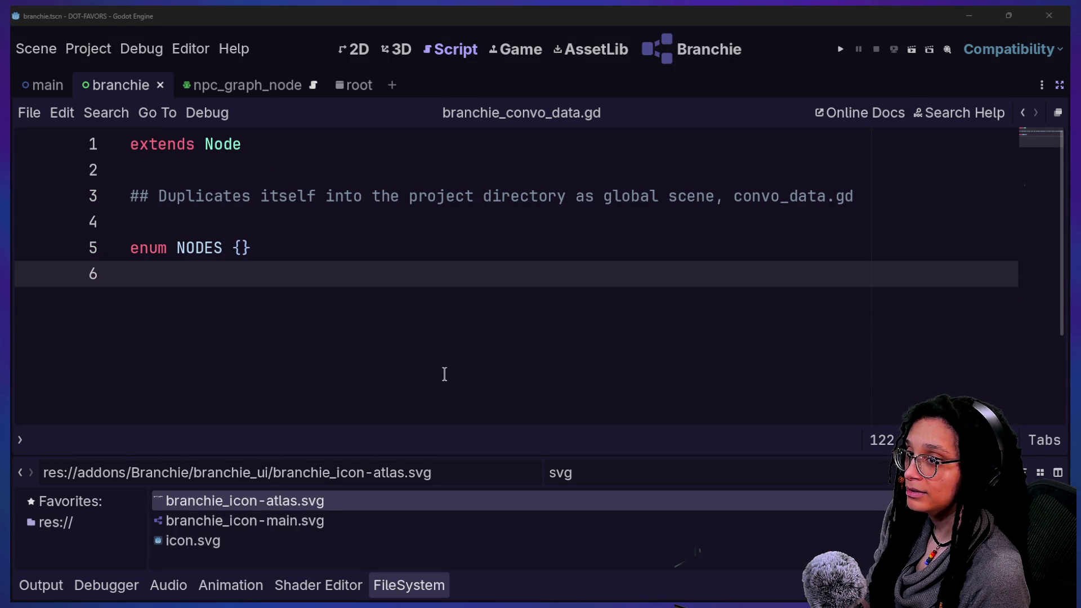
key("alt+Tab")
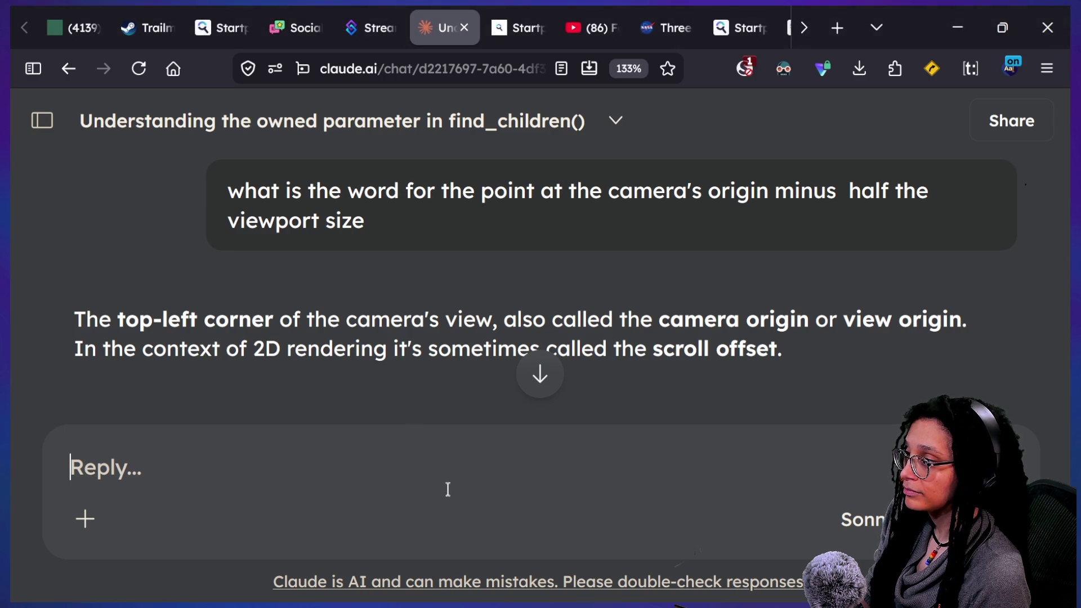
Step: Ask Claude what the camera's view is called
left_click_drag(280, 320, 491, 327)
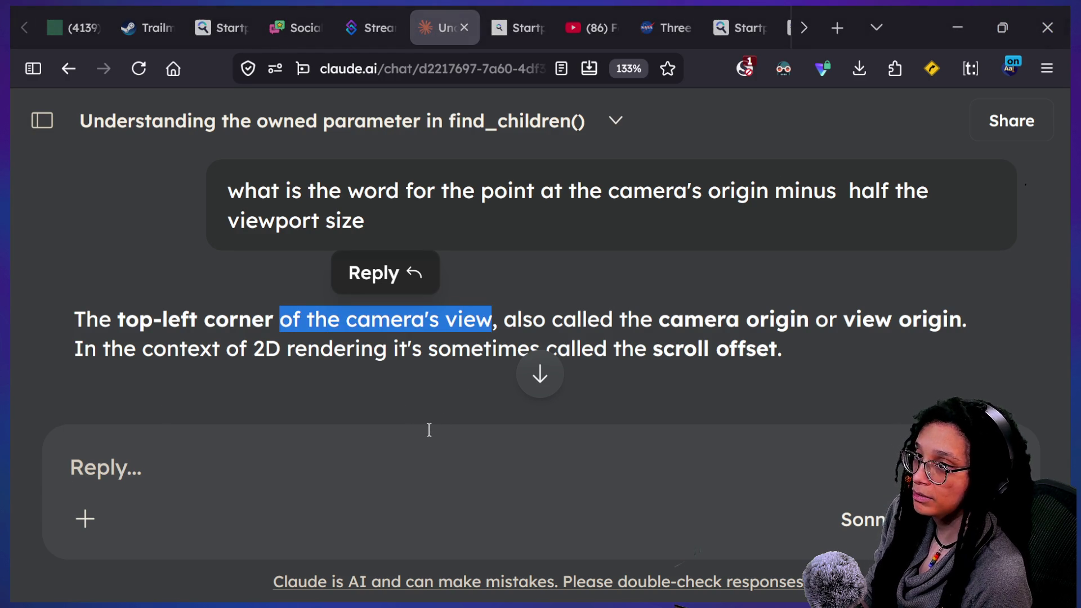
key("alt+Tab")
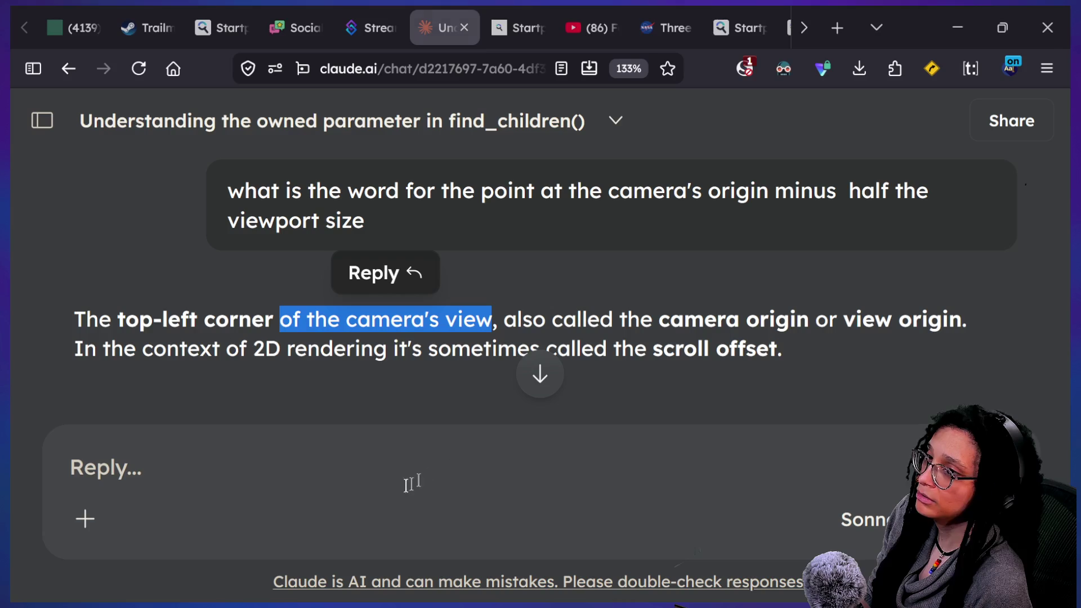
left_click(390, 470)
type("WHAT")
key("BackSpace")
key("BackSpace")
key("BackSpace")
type("what do you ")
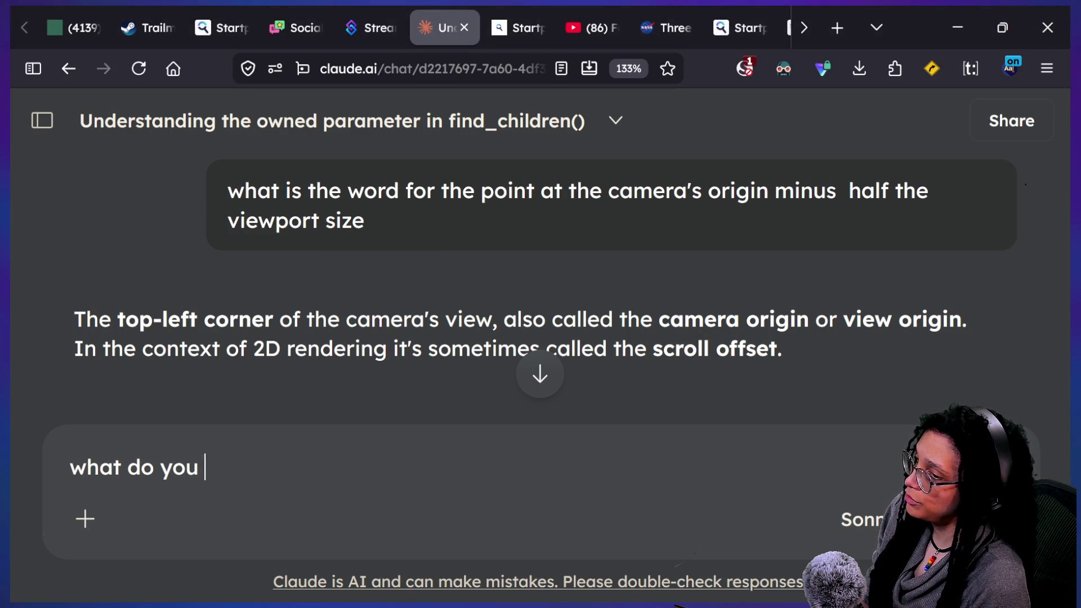
type("cALL THE CCAMERA's vi")
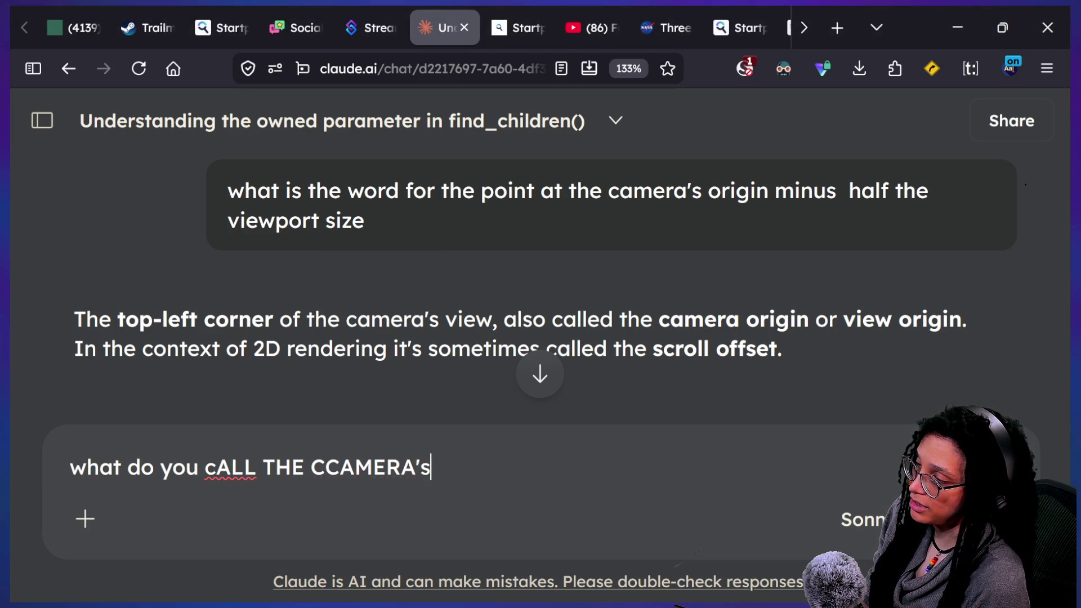
type("ew")
key("Return")
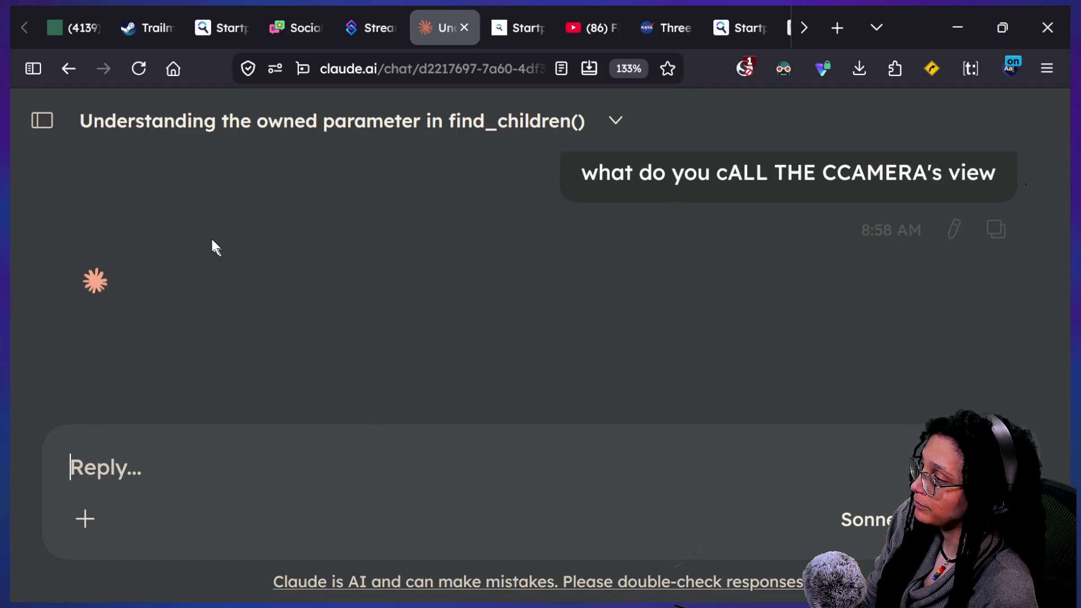
Step: Read the answer, highlighting frustum (3D) and view rectangle / camera rect (2D)
left_click_drag(118, 266, 313, 270)
left_click_drag(241, 270, 511, 270)
left_click(413, 471)
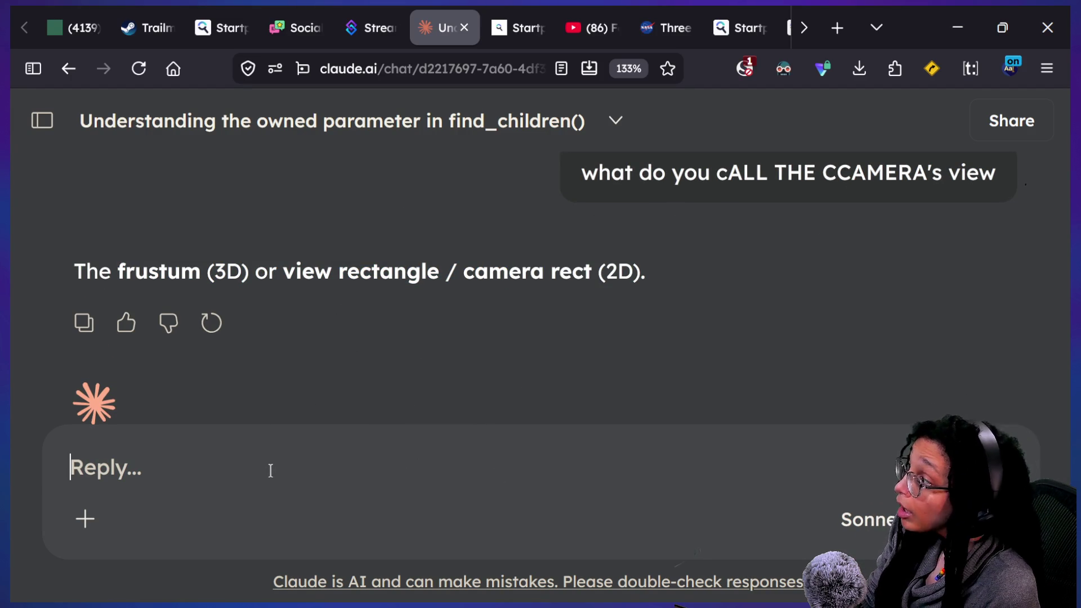
mouse_move(180, 270)
left_mouse_down()
mouse_move(374, 295)
mouse_move(412, 276)
left_mouse_up()
left_click(326, 293)
left_click(295, 279)
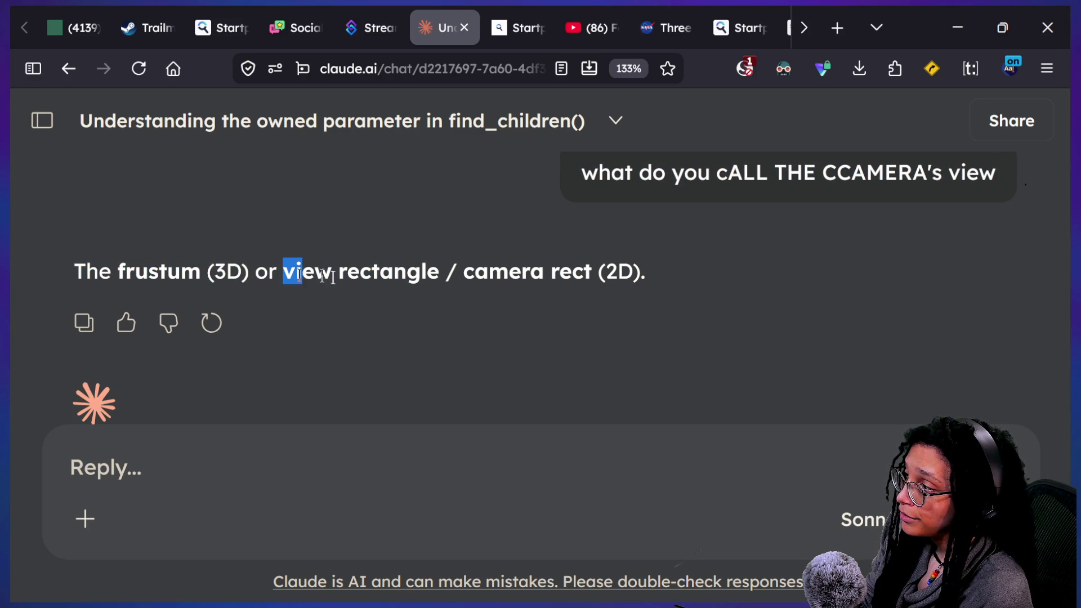
left_click_drag(302, 275, 631, 300)
left_click(367, 455)
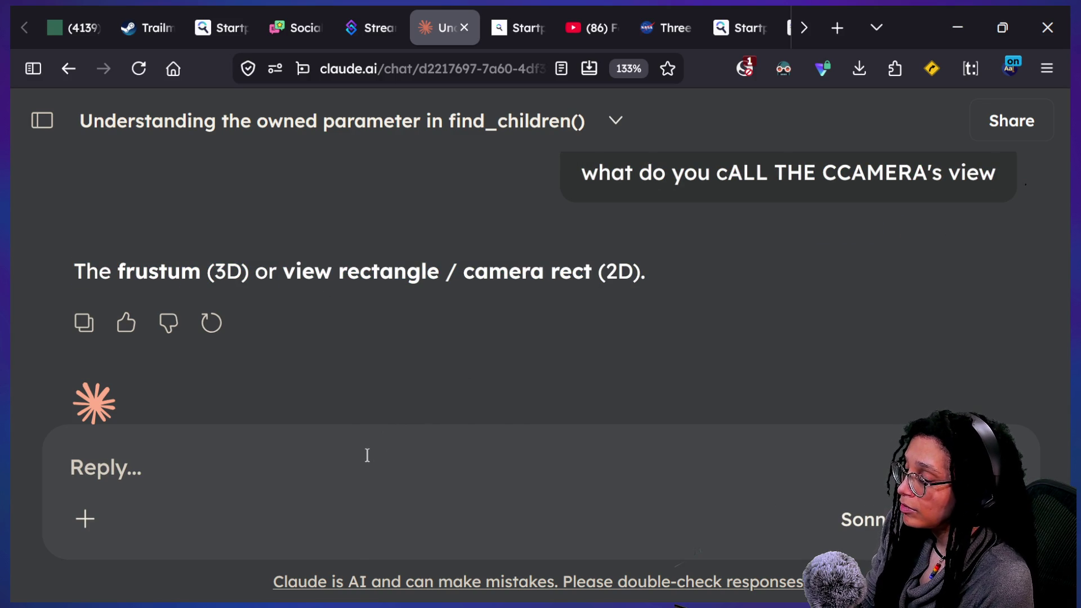
Step: Check with Claude that screen, viewport, canvas and world are coordinate spaces, not the camera's view
type("so none")
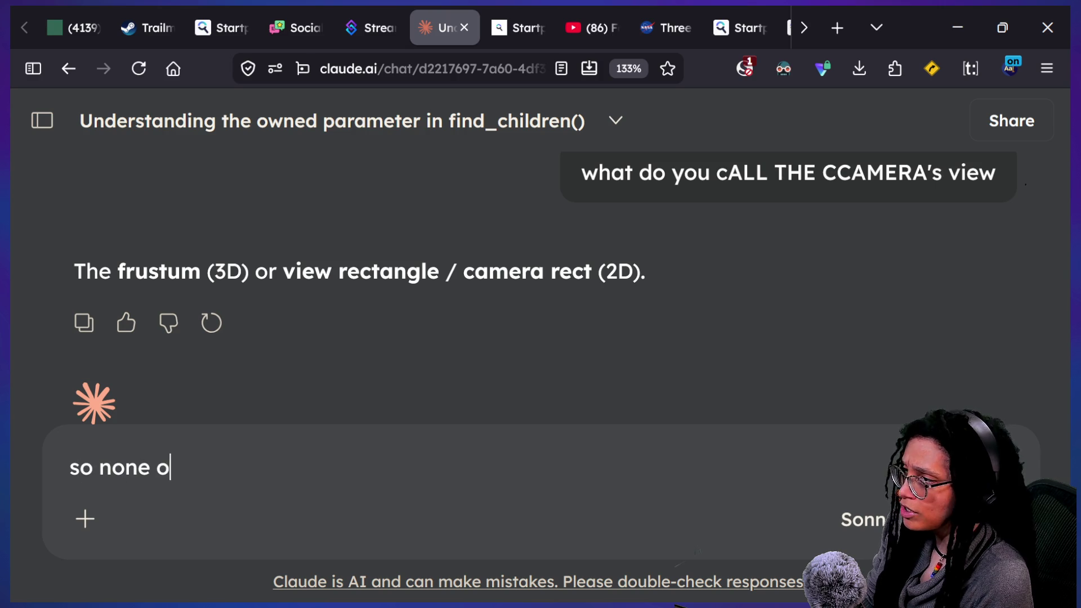
type("other terms; screen,")
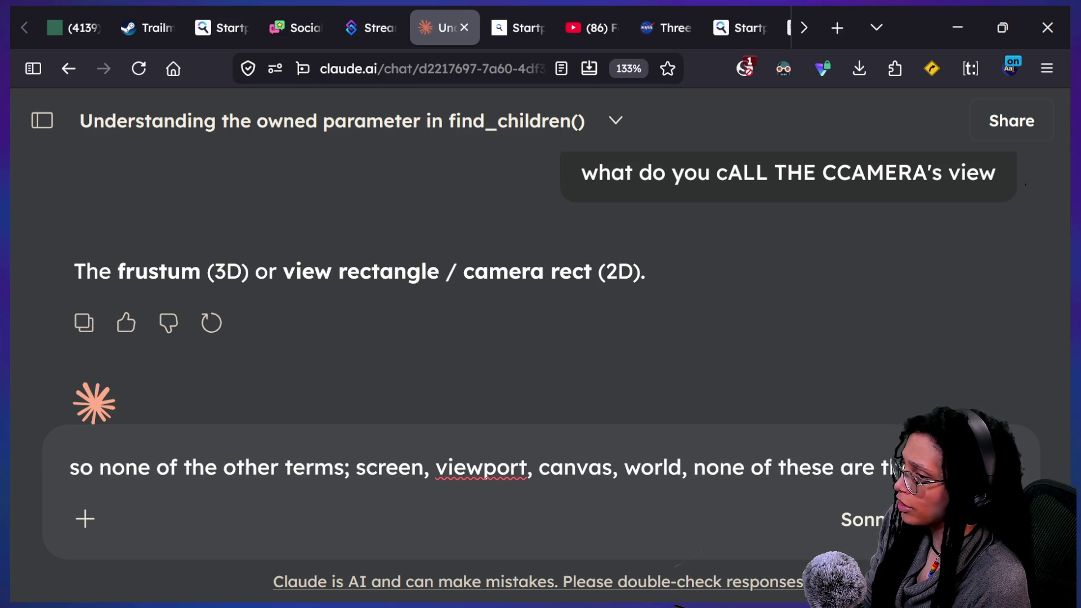
type("view, right")
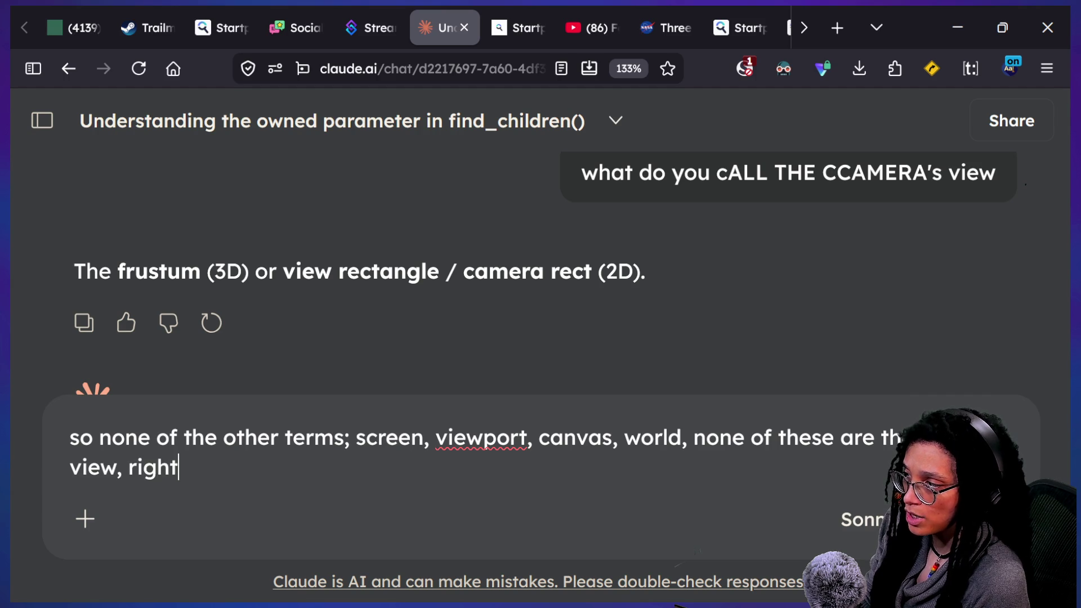
key("Return")
mouse_move(173, 271)
left_mouse_down()
mouse_move(796, 277)
mouse_move(844, 292)
mouse_move(210, 274)
mouse_move(140, 302)
mouse_move(666, 329)
mouse_move(721, 321)
left_mouse_up()
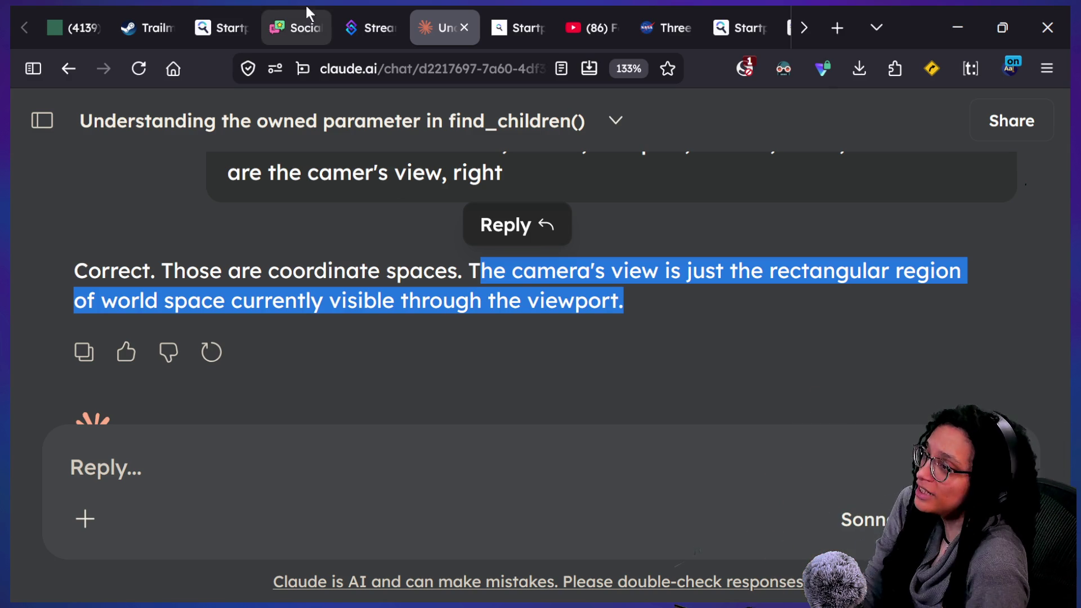
Step: Skim the Stack Overflow, Godot forum and CanvasItem docs pages on canvas positioning
scroll(589, 7, "down", 5)
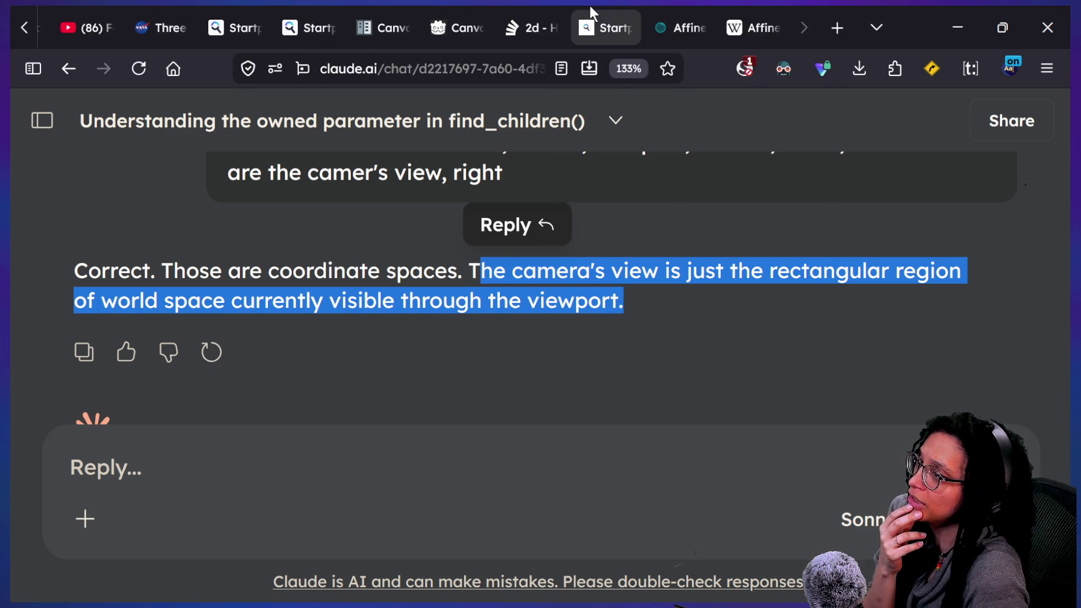
left_click(526, 27)
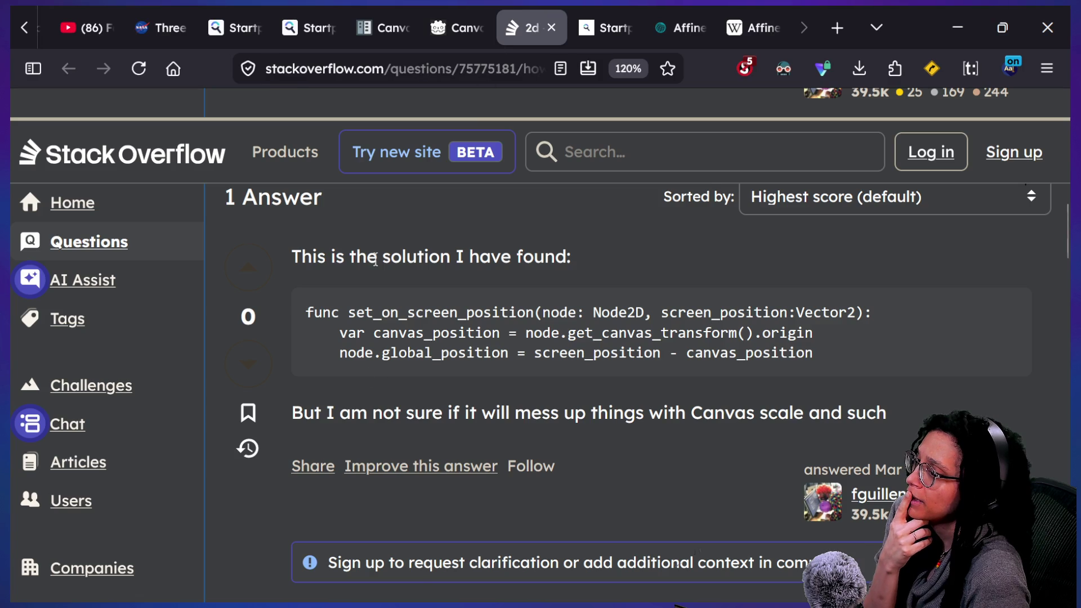
scroll(376, 259, "down", 10)
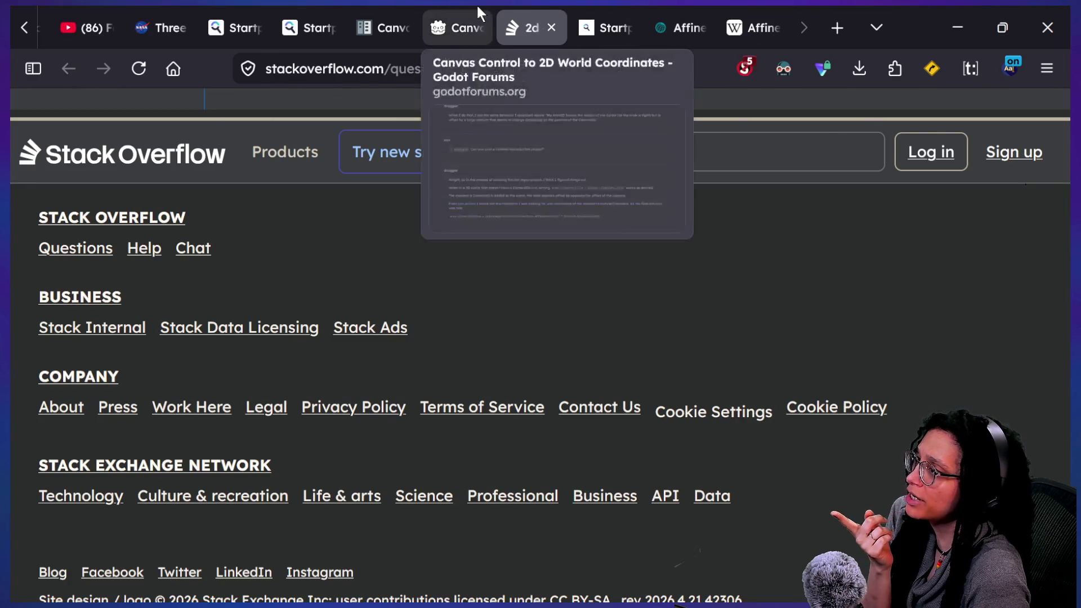
left_click(477, 6)
left_click(409, 7)
scroll(584, 308, "up", 10)
scroll(583, 306, "down", 10)
scroll(584, 308, "up", 15)
scroll(584, 309, "up", 20)
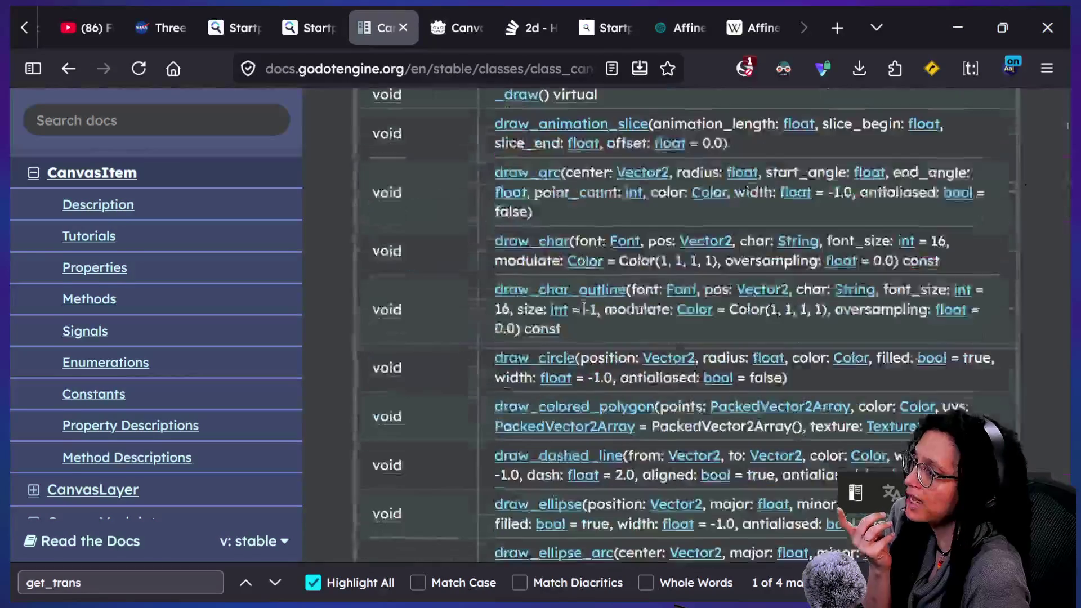
scroll(583, 305, "up", 15)
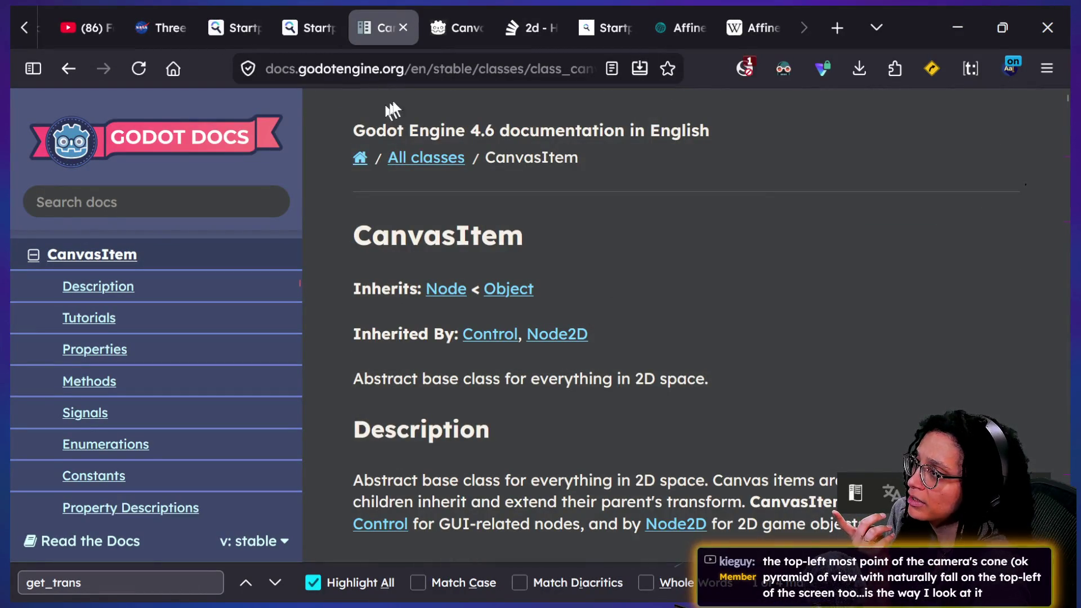
Step: Search Startpage for 'godot docs transform layer canvas'
left_click(436, 68)
type("c")
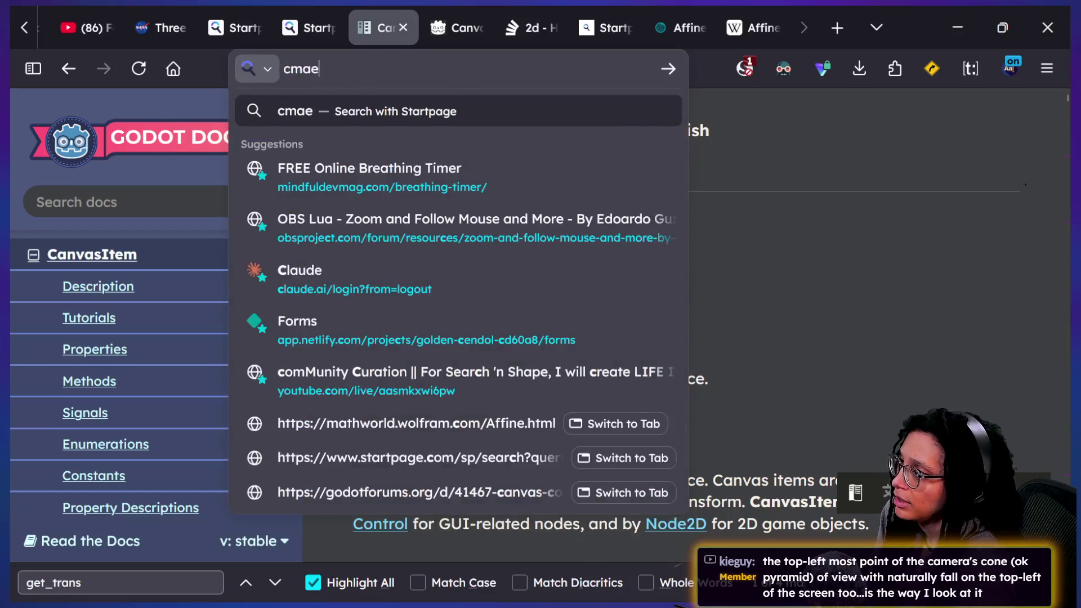
key("BackSpace")
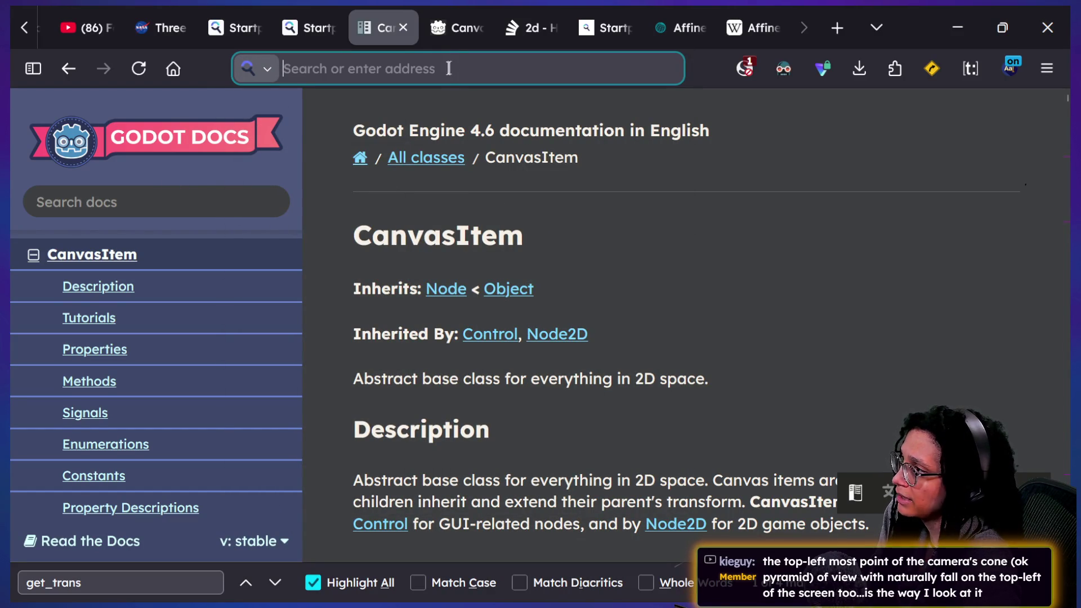
left_click(204, 208)
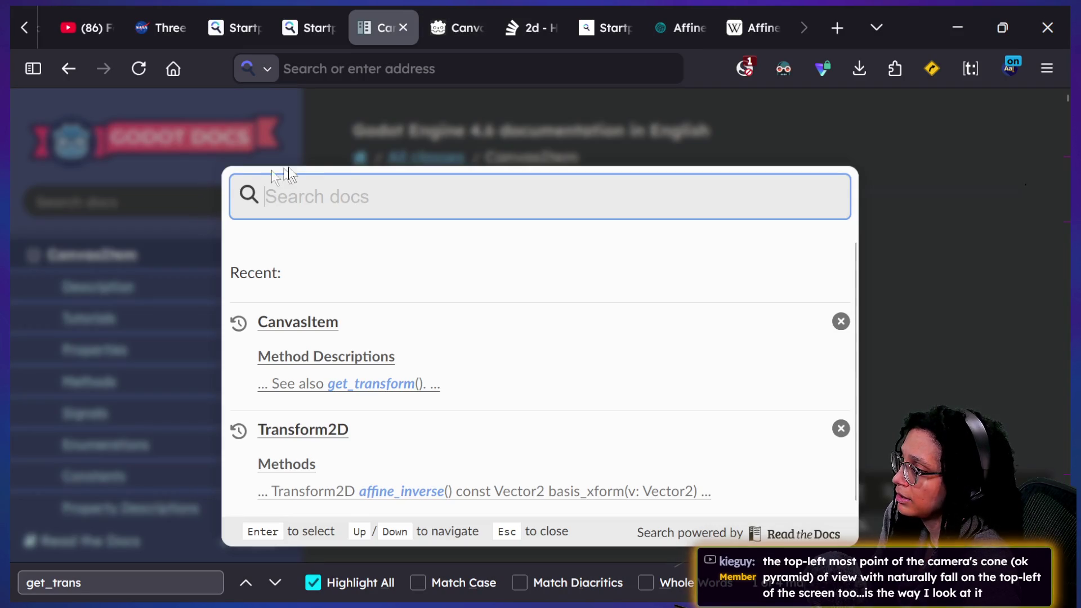
left_click(383, 69)
type("gd")
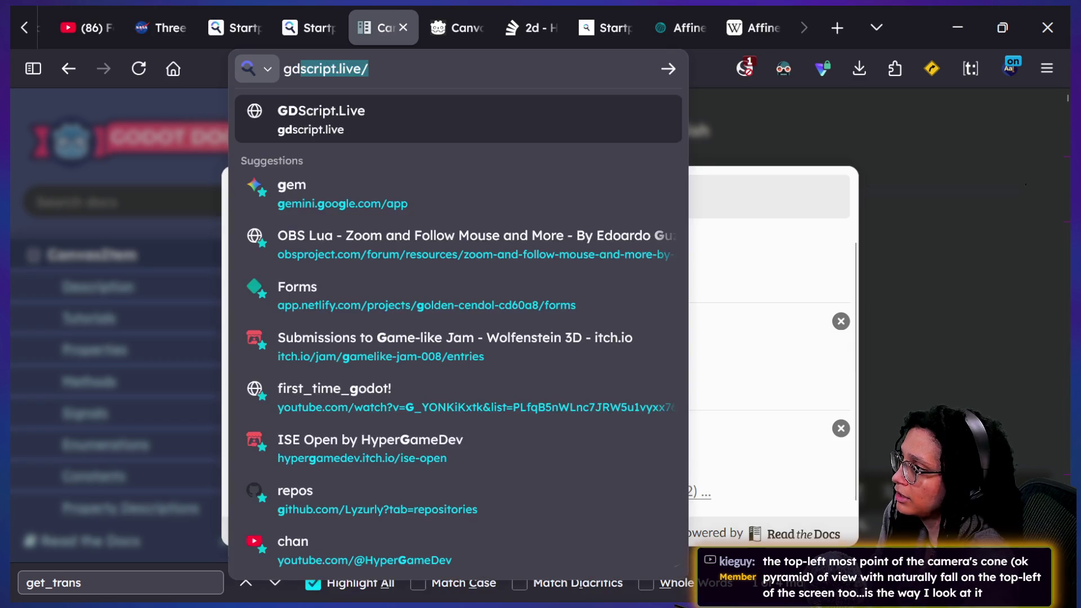
key("BackSpace")
type("odot docs")
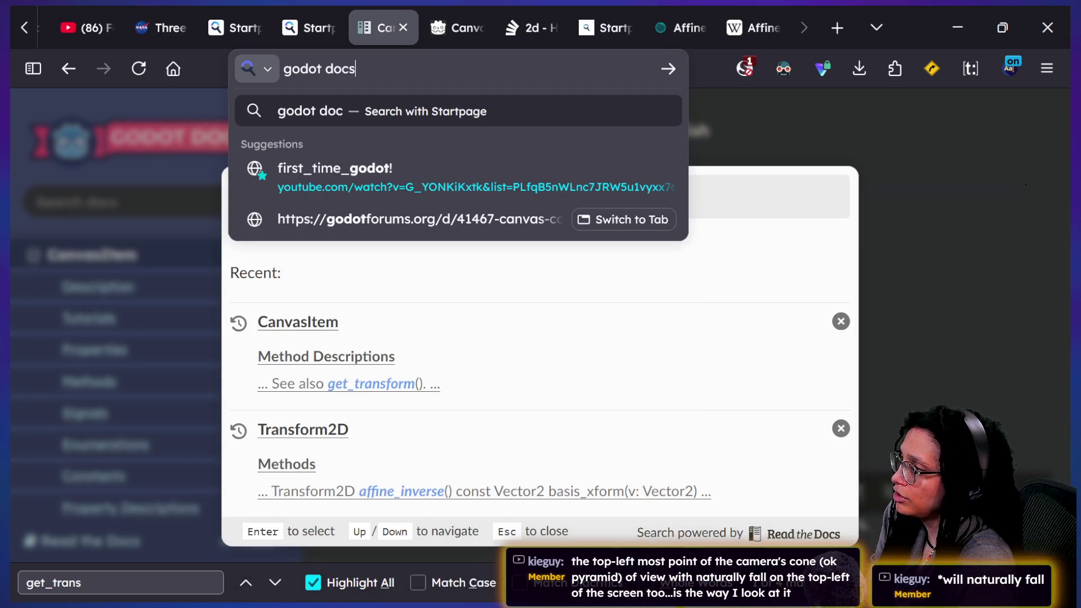
type(" transfor")
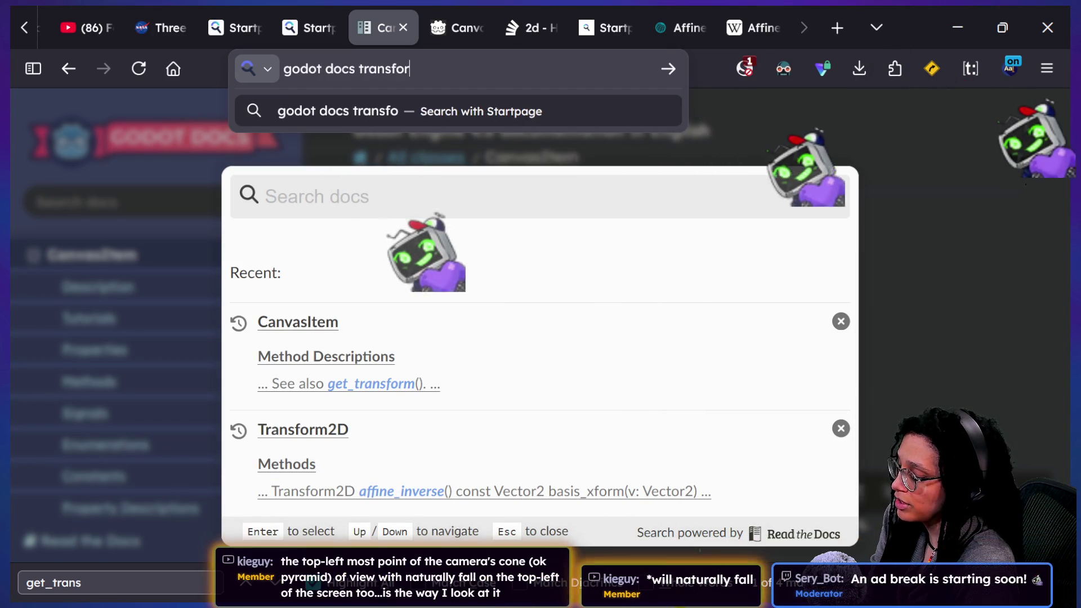
type("m layer canvas")
key("Return")
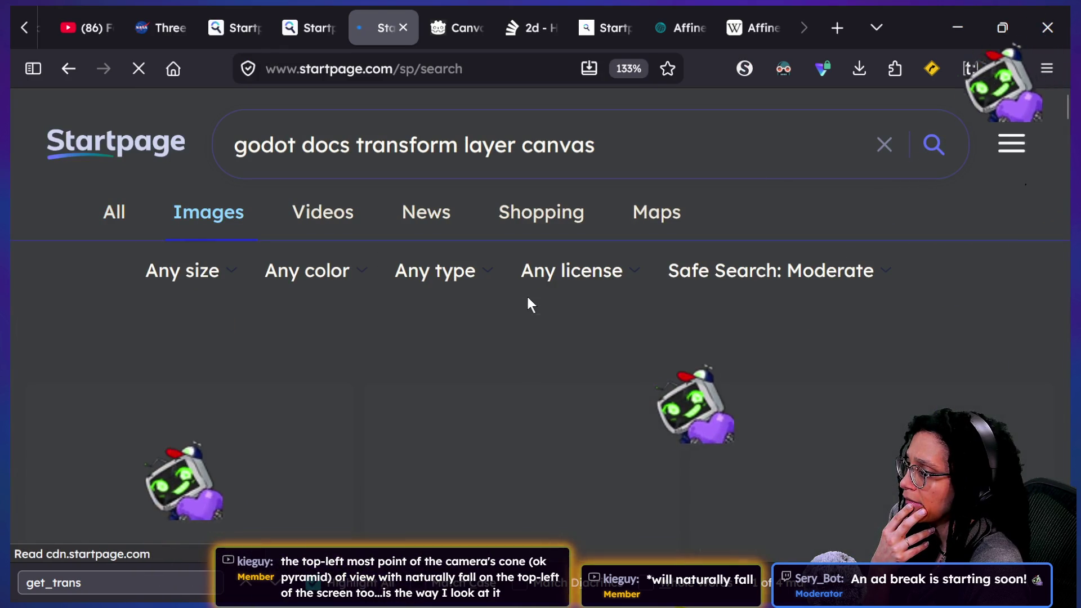
Step: Browse the image results for the query and return to the top of the page
scroll(528, 301, "down", 2)
scroll(528, 301, "down", 15)
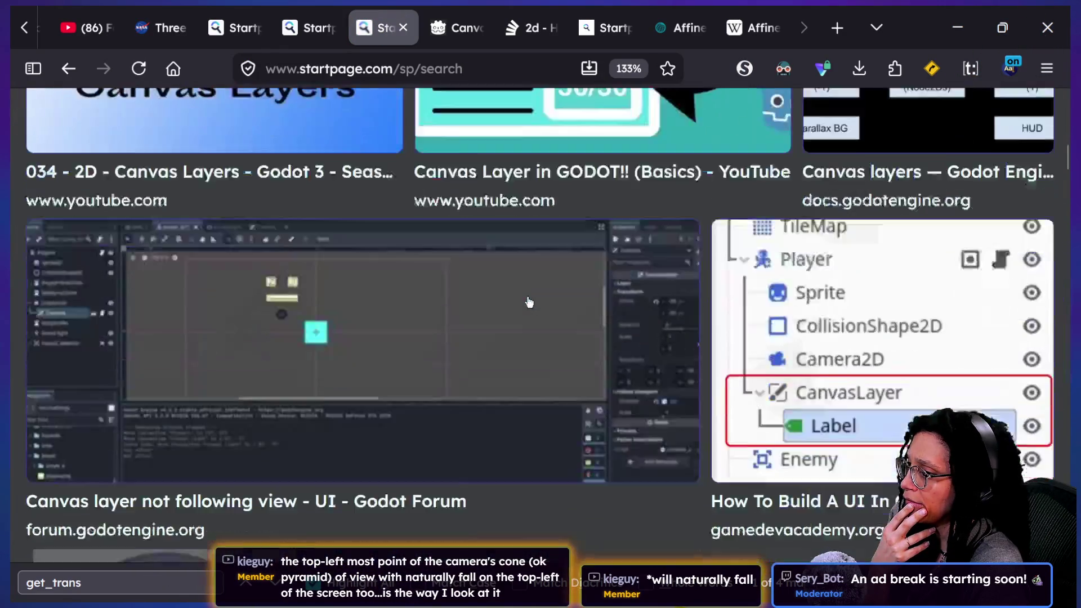
scroll(529, 303, "down", 15)
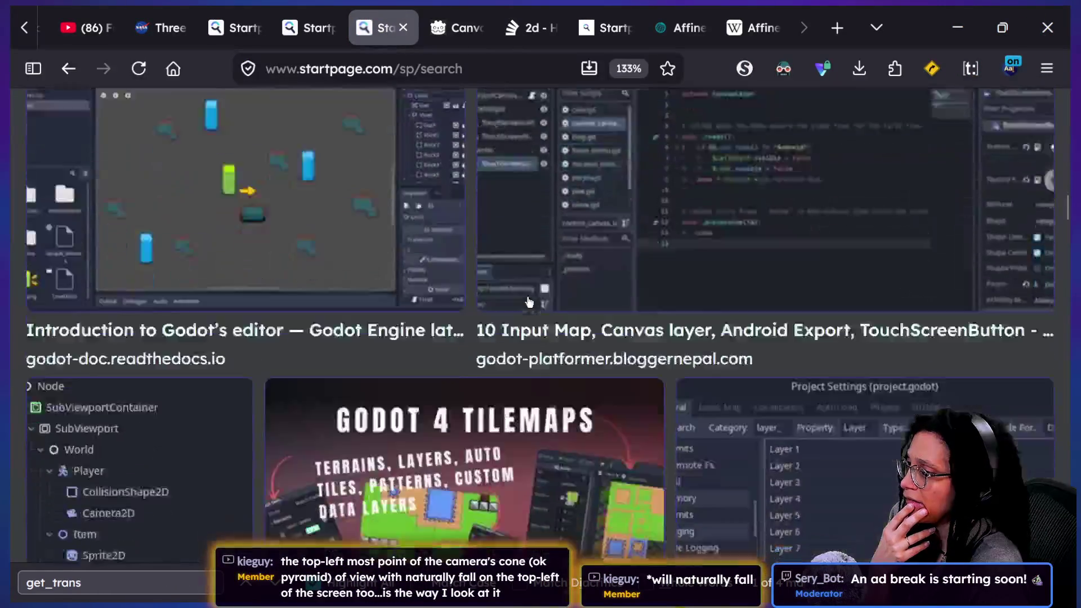
scroll(529, 302, "down", 3)
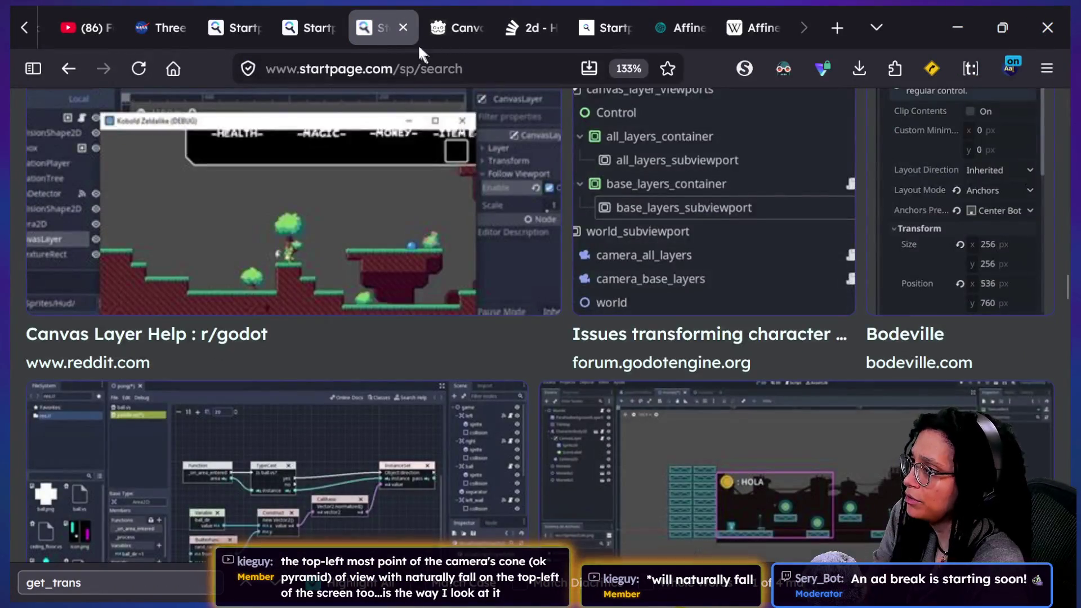
left_click(434, 65)
key("Home")
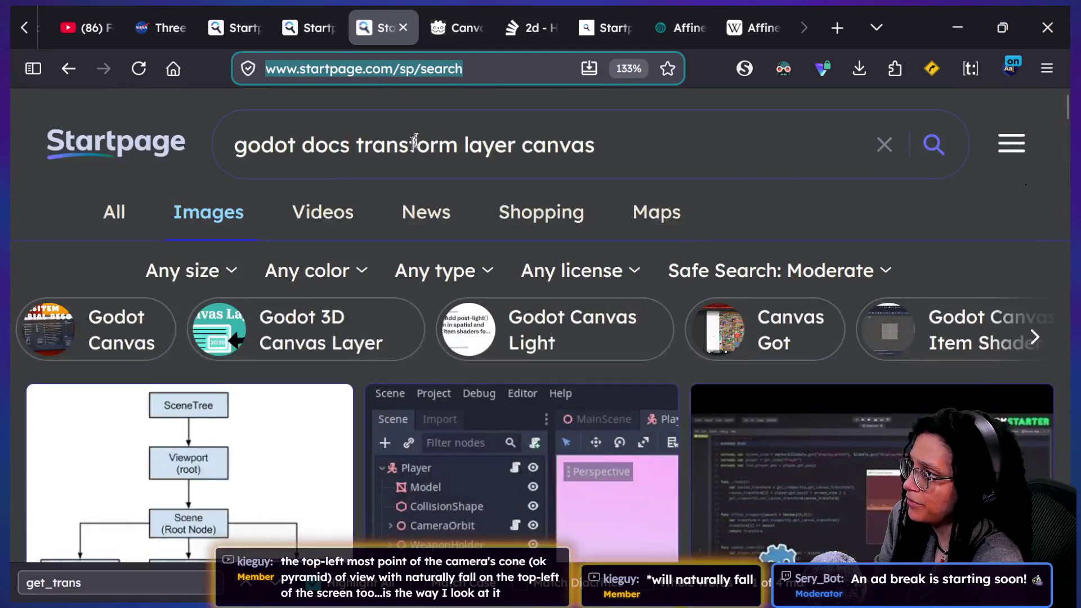
left_click(373, 173)
Step: Copy the query and run it as an image search on images.google.com in a new window
triple_click(376, 151)
key("ctrl+c")
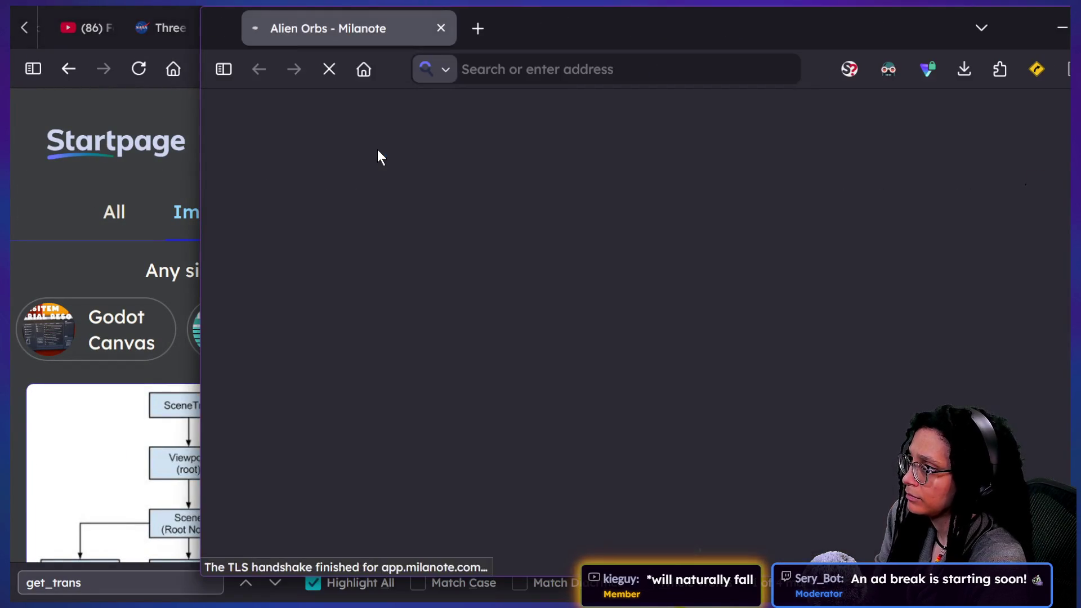
left_click(523, 70)
type("images.google.com")
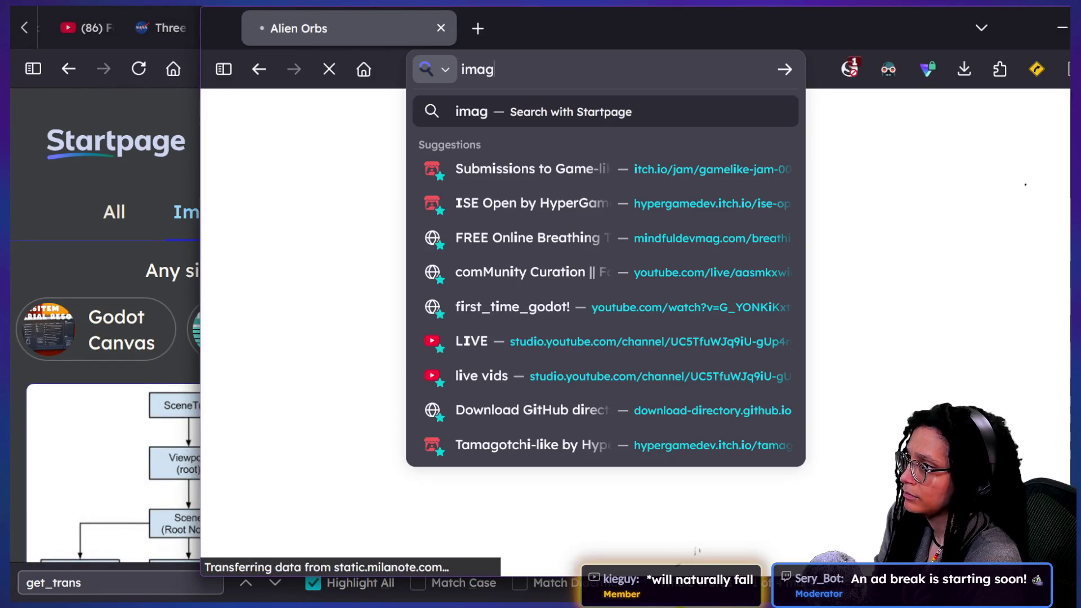
key("Return")
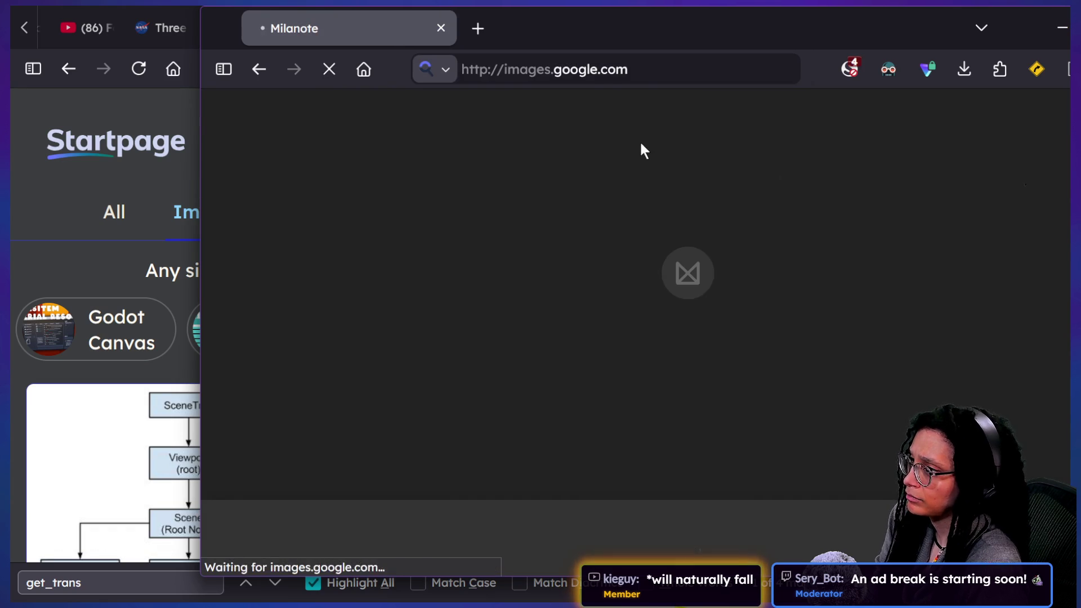
key("ctrl+v")
key("Return")
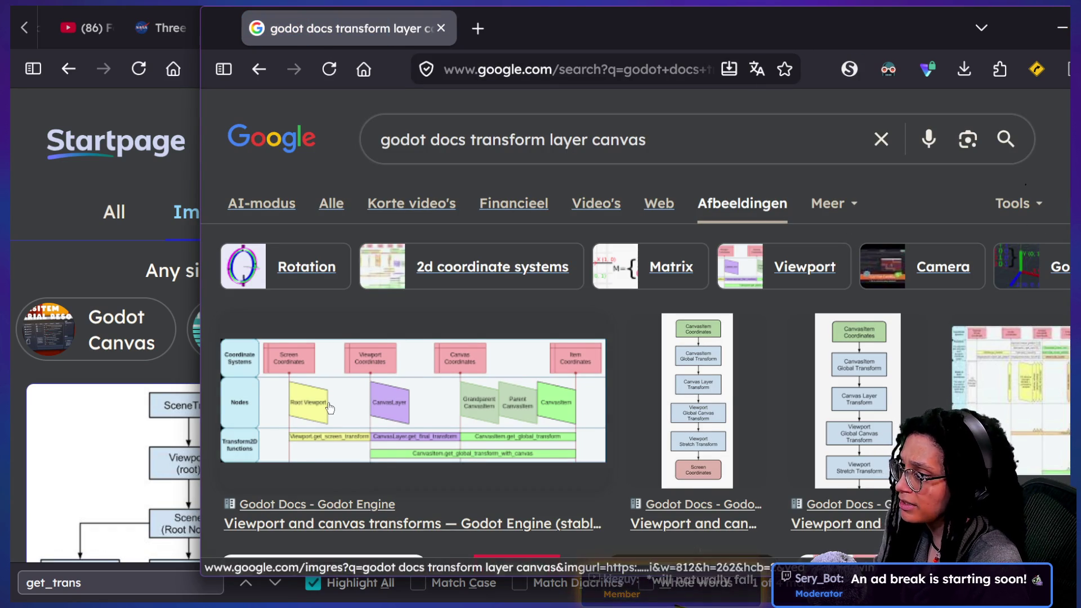
Step: Open the first result's Viewport and canvas transforms docs page at its transform-chain diagram
left_click(331, 403)
left_click(331, 402)
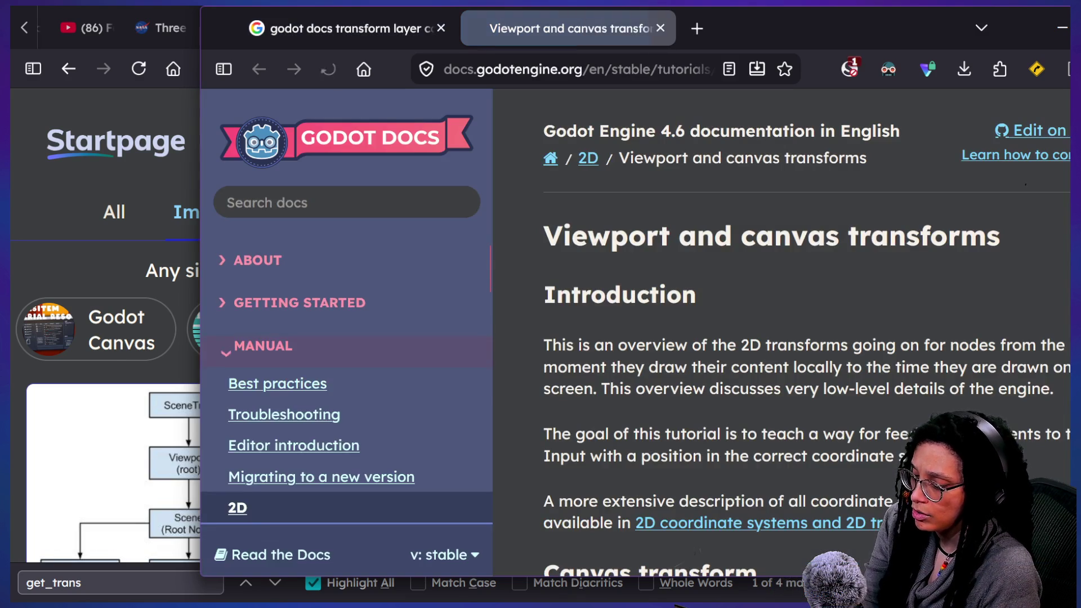
scroll(763, 445, "down", 10)
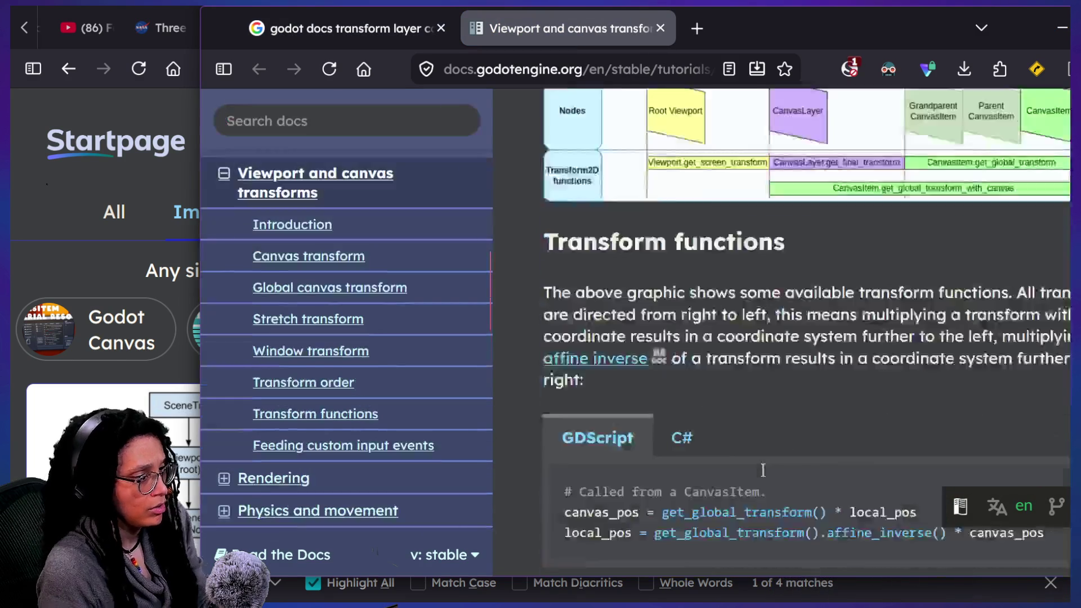
scroll(763, 469, "up", 3)
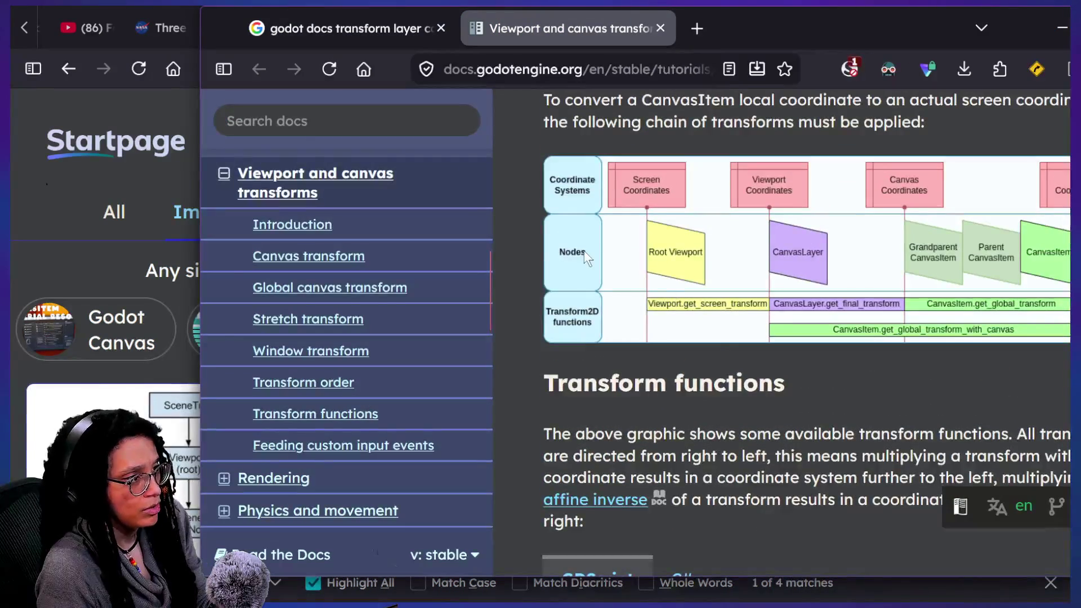
mouse_move(841, 31)
left_mouse_down()
mouse_move(536, 39)
mouse_move(567, 49)
left_mouse_up()
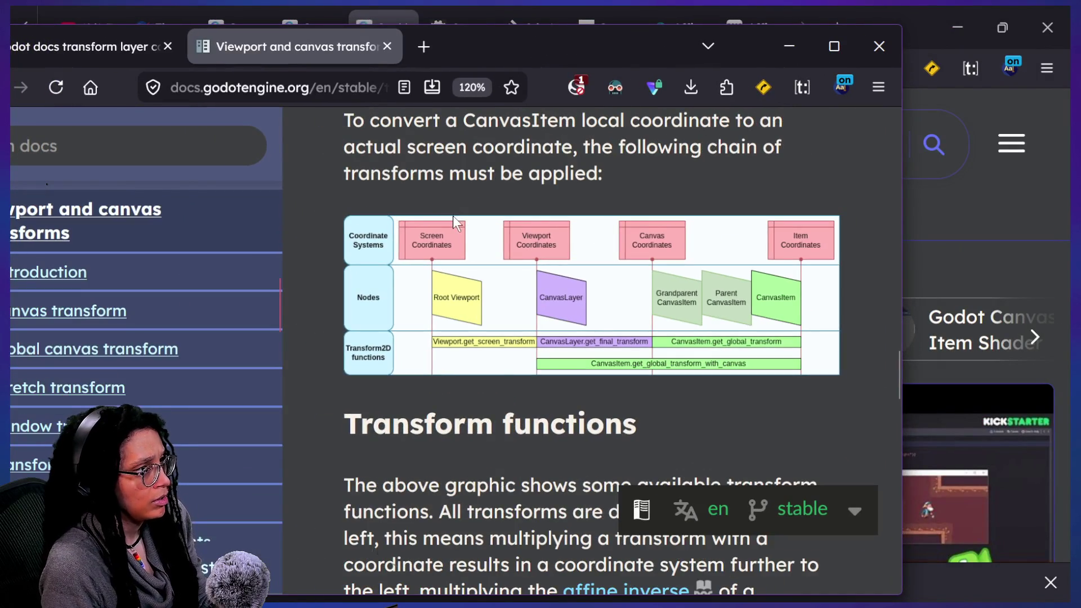
right_click(479, 247)
Step: Open the viewport transforms diagram with Open Image in New Tab and view it full size
left_click(503, 262)
left_click(483, 43)
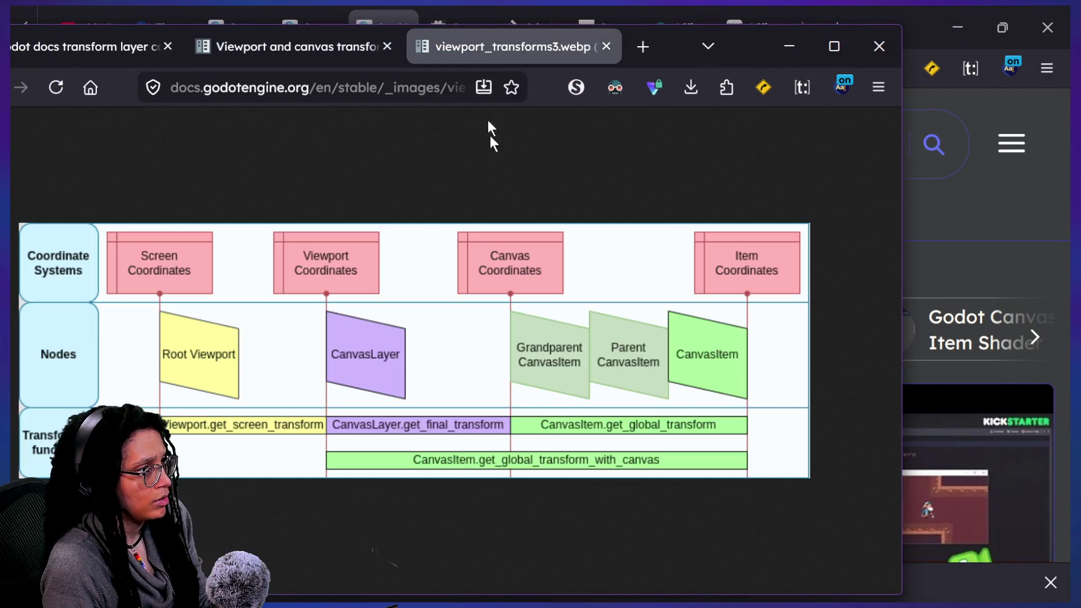
mouse_move(754, 57)
left_mouse_down()
mouse_move(989, 12)
mouse_move(958, 12)
left_mouse_up()
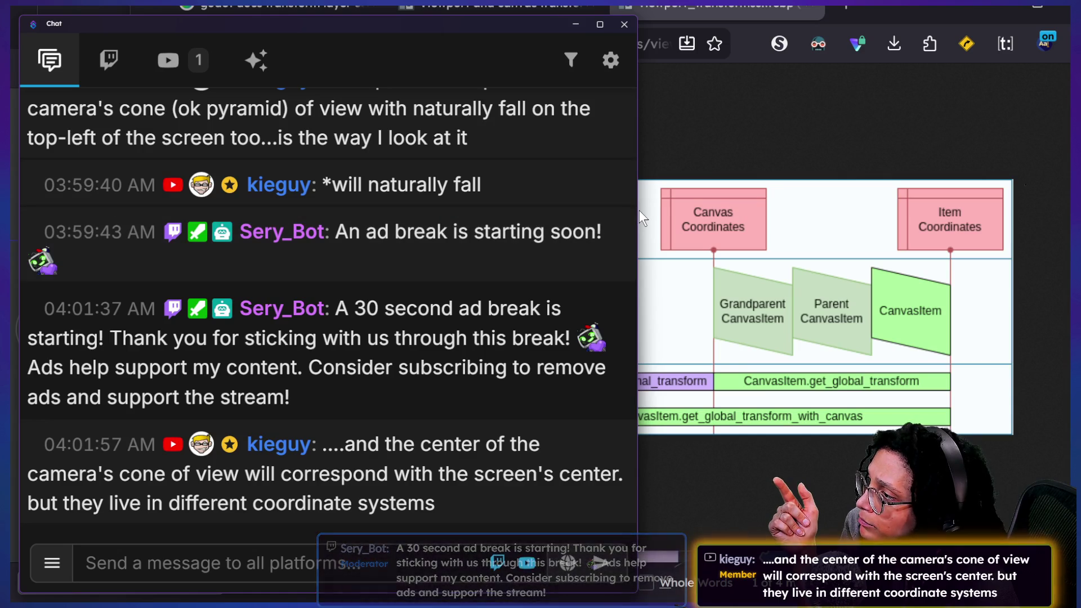
Step: Circle the coordinate boxes and mark the CanvasLayer box in red, then close the diagram tab
mouse_move(638, 210)
left_mouse_down()
mouse_move(223, 197)
mouse_move(312, 190)
mouse_move(300, 190)
left_mouse_up()
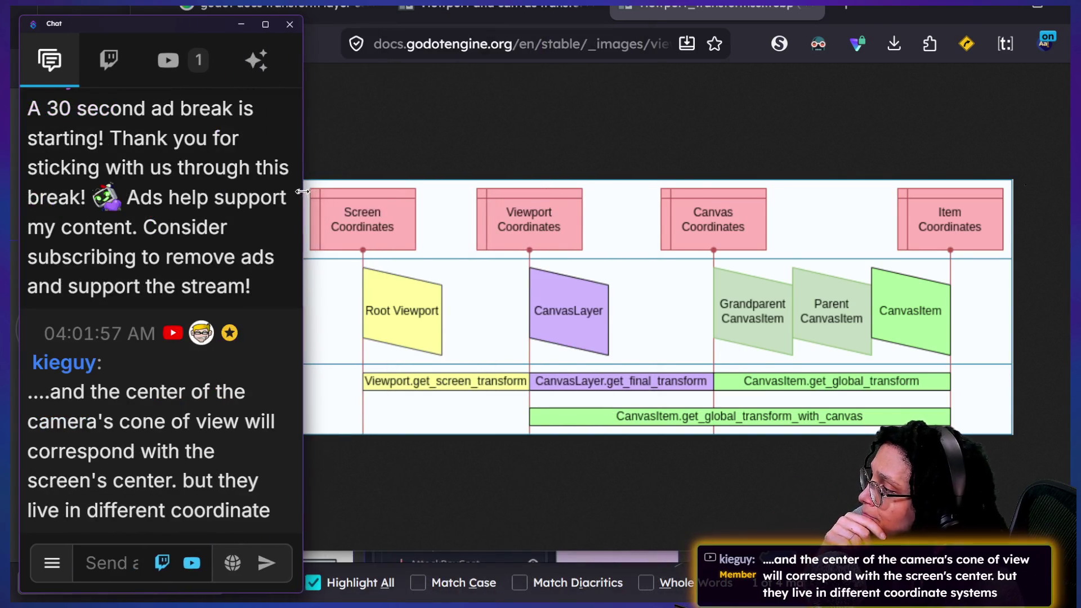
scroll(195, 245, "down", 1)
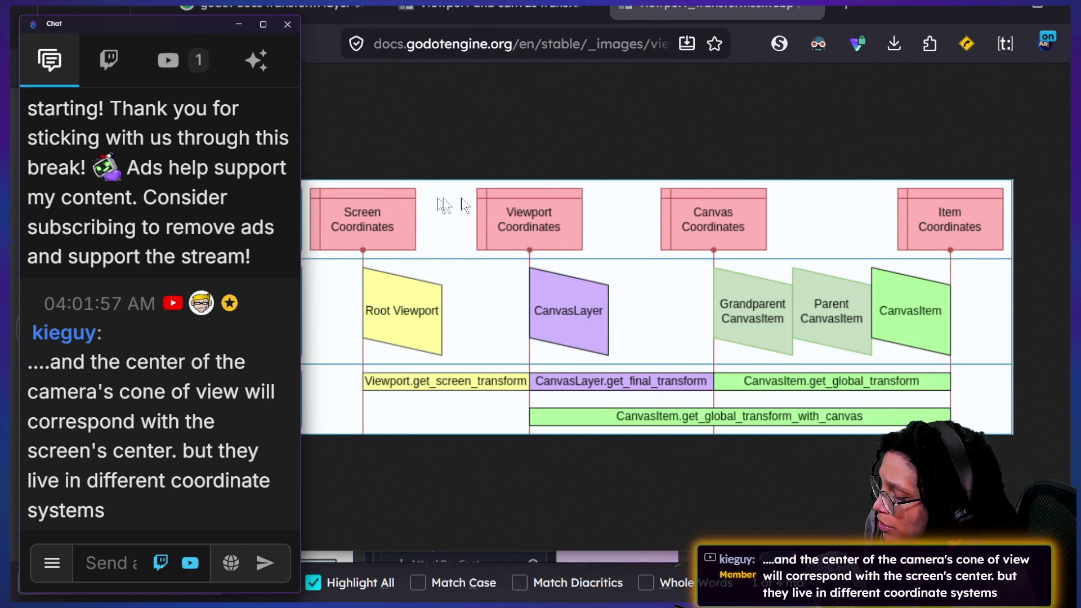
mouse_move(497, 157)
left_mouse_down()
mouse_move(554, 312)
mouse_move(785, 138)
mouse_move(276, 237)
mouse_move(928, 218)
left_mouse_up()
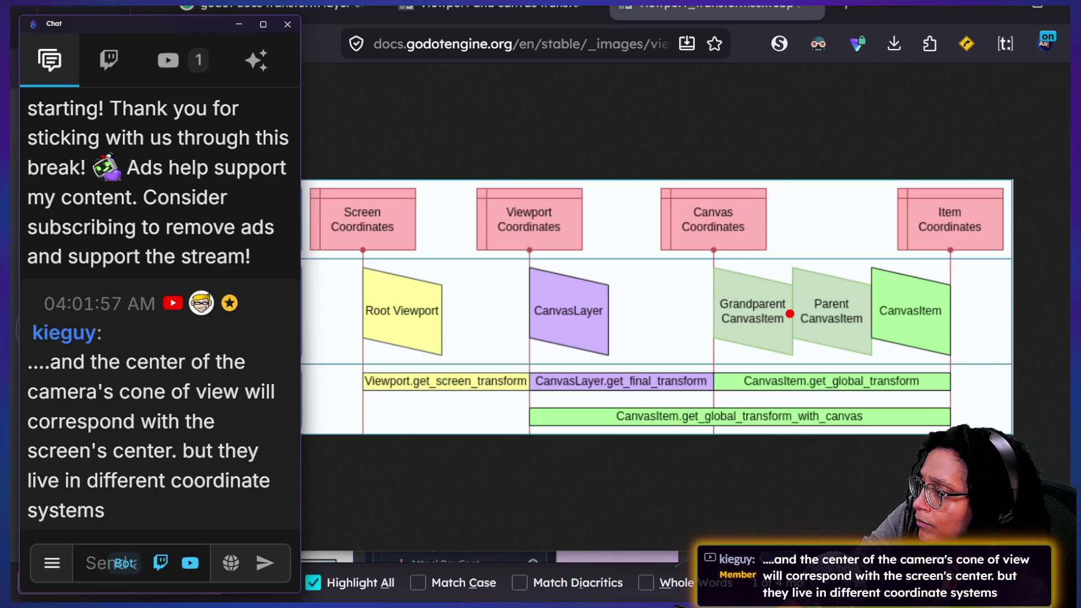
mouse_move(546, 251)
left_mouse_down()
mouse_move(513, 295)
mouse_move(614, 315)
mouse_move(540, 256)
left_mouse_up()
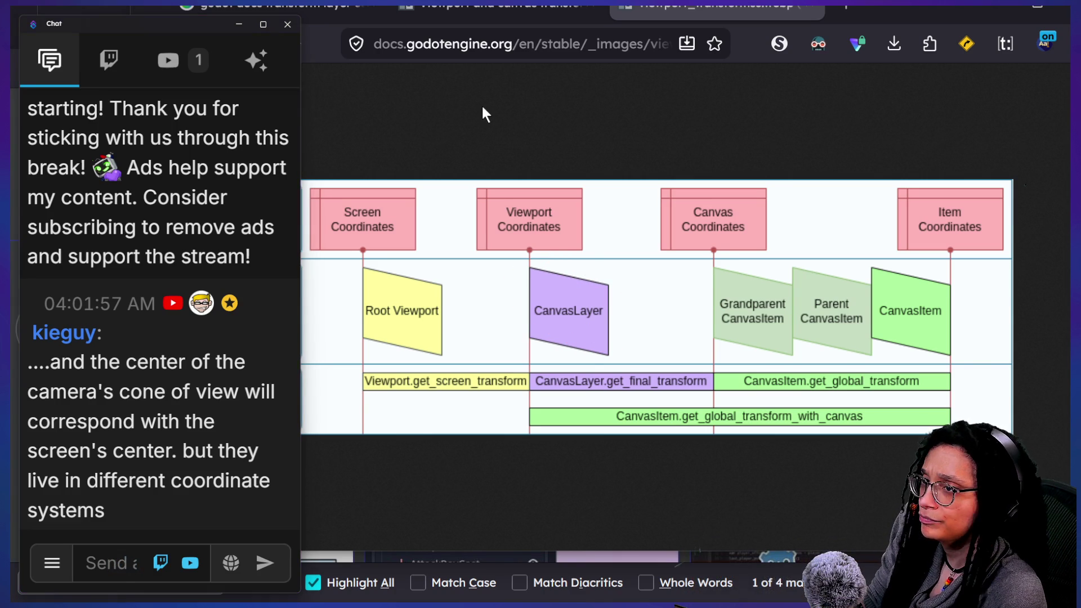
key("ctrl+w")
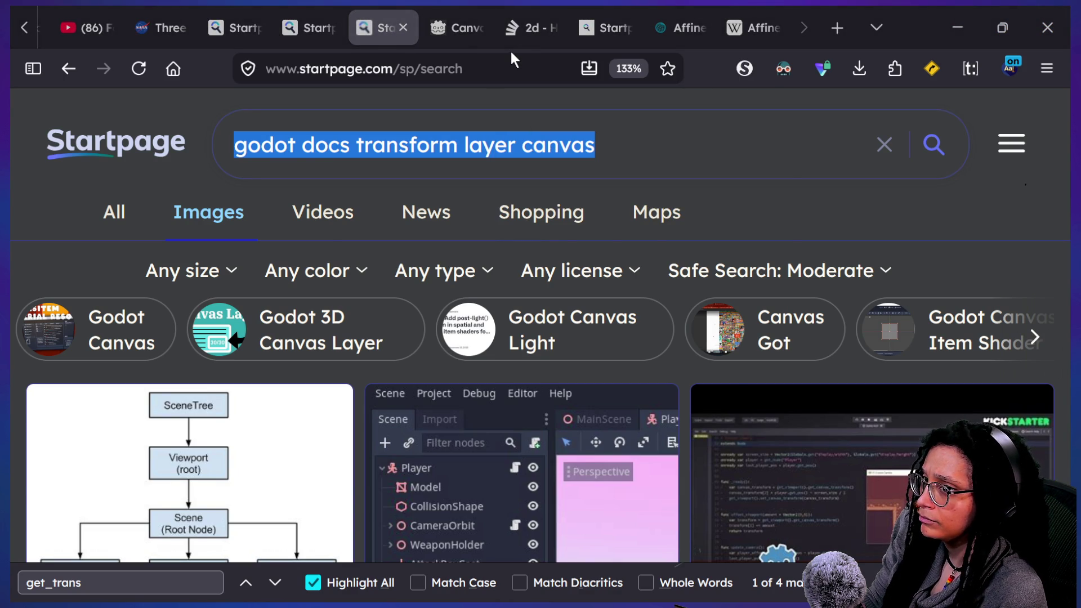
Step: Finish line 67 as top_left_cam_view: Vector2 = camera_pos - half_viewport_size
key("alt+Tab")
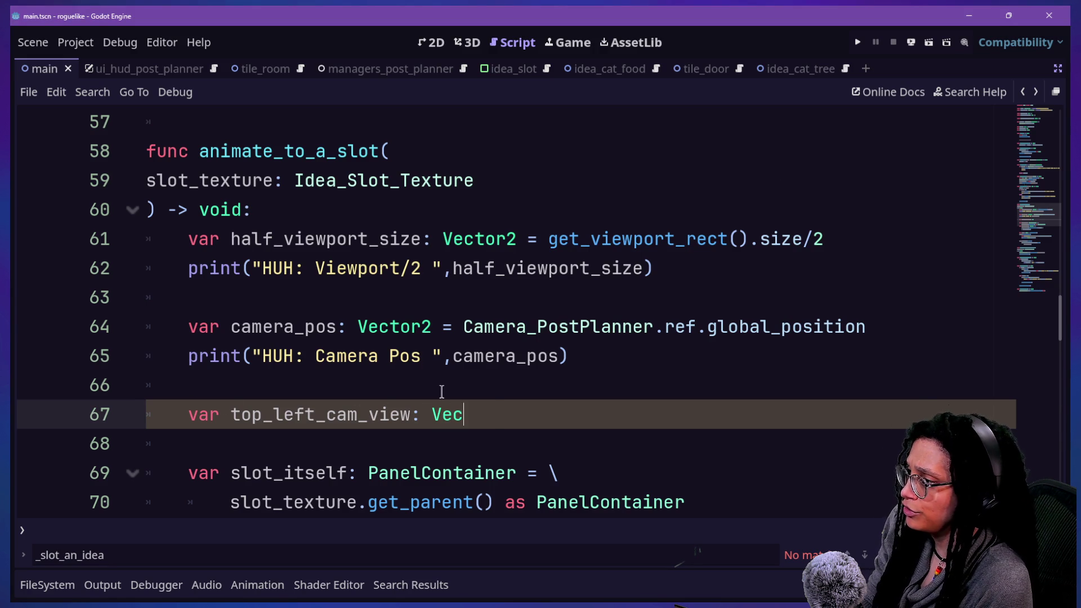
type("tro")
key("BackSpace")
key("BackSpace")
type("or")
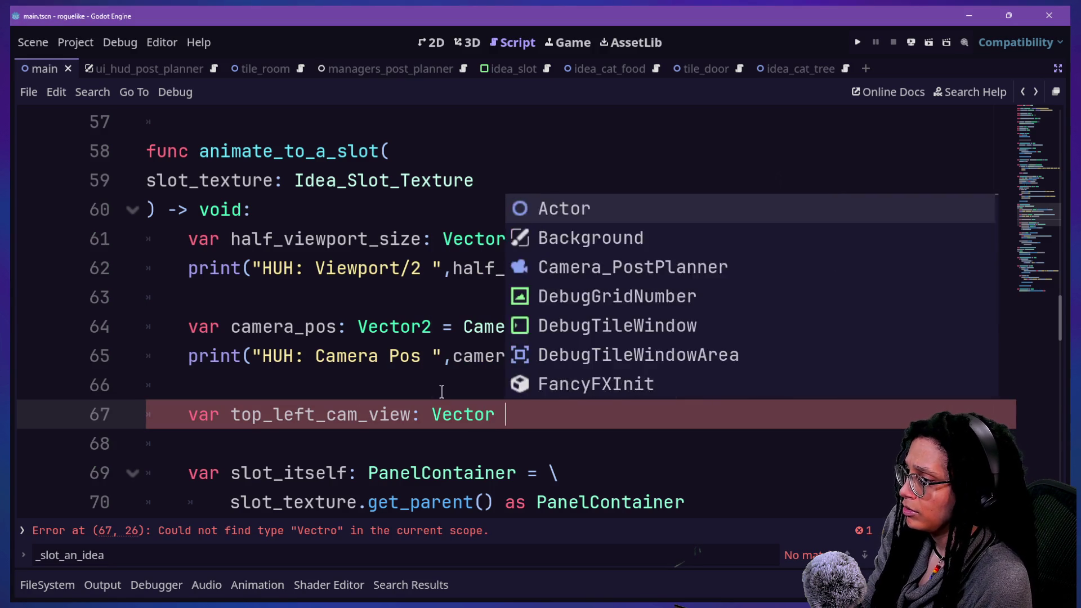
key("Escape")
key("ctrl+space")
type("half")
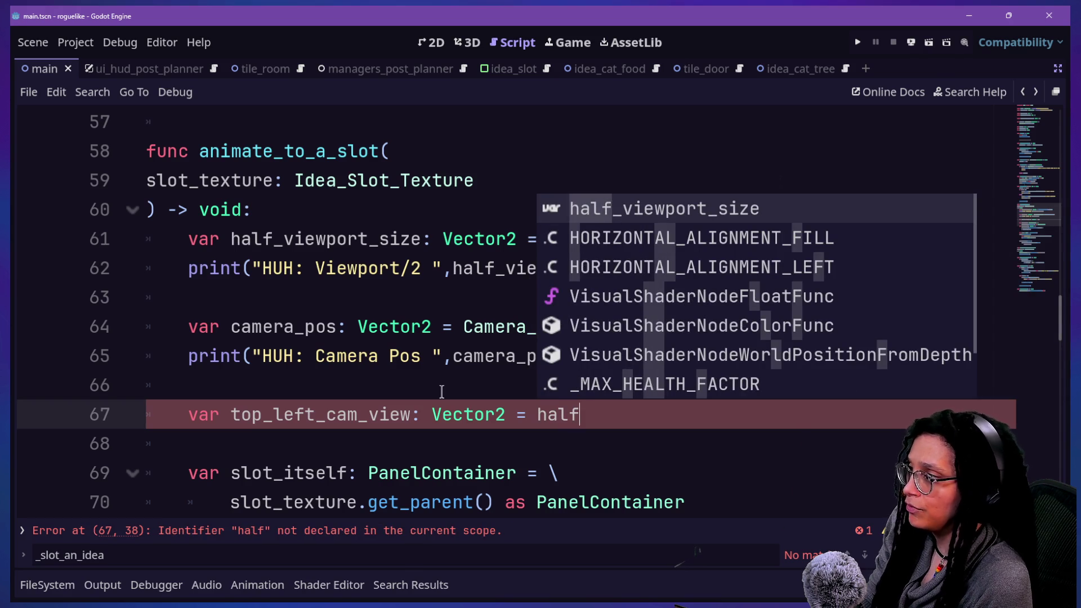
key("BackSpace")
key("BackSpace")
key("BackSpace")
type("camera_pos -")
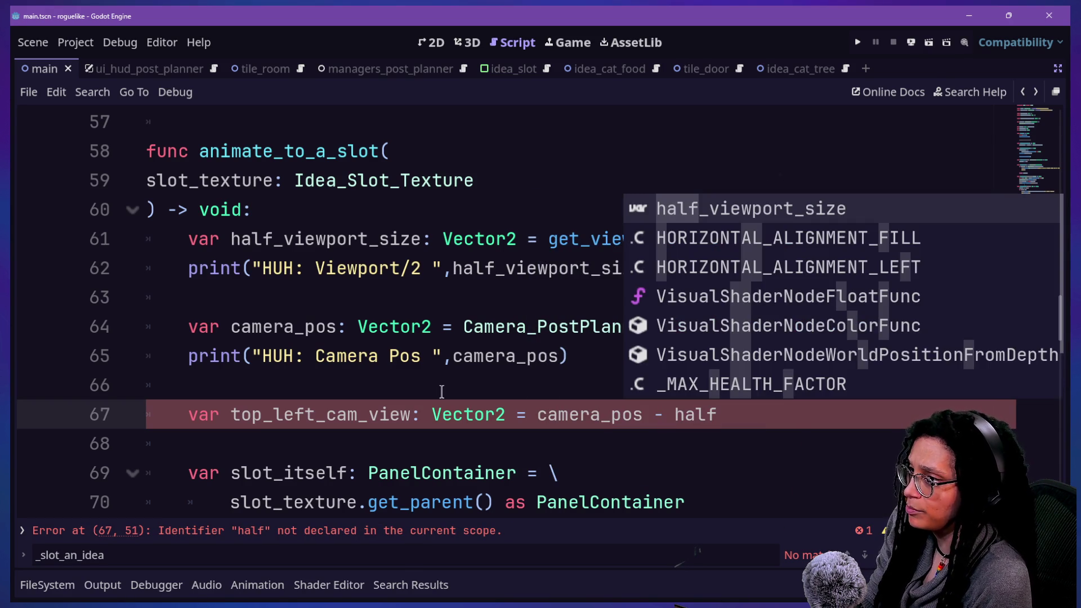
key("Return")
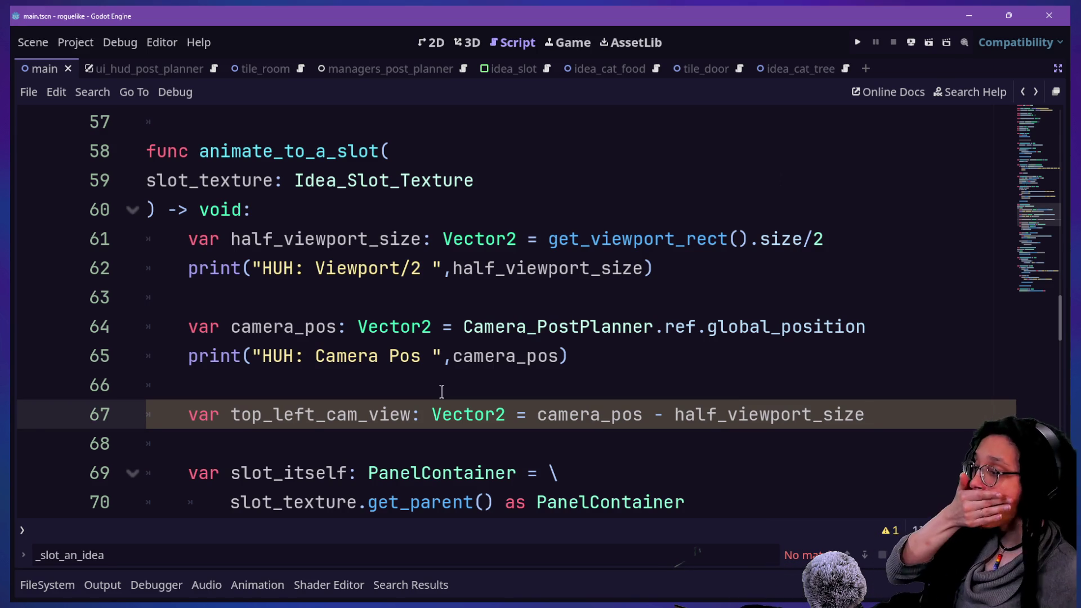
Step: Add print("HUH: Camera top left pos") on line 68 and remove the extra blank lines
key("Return")
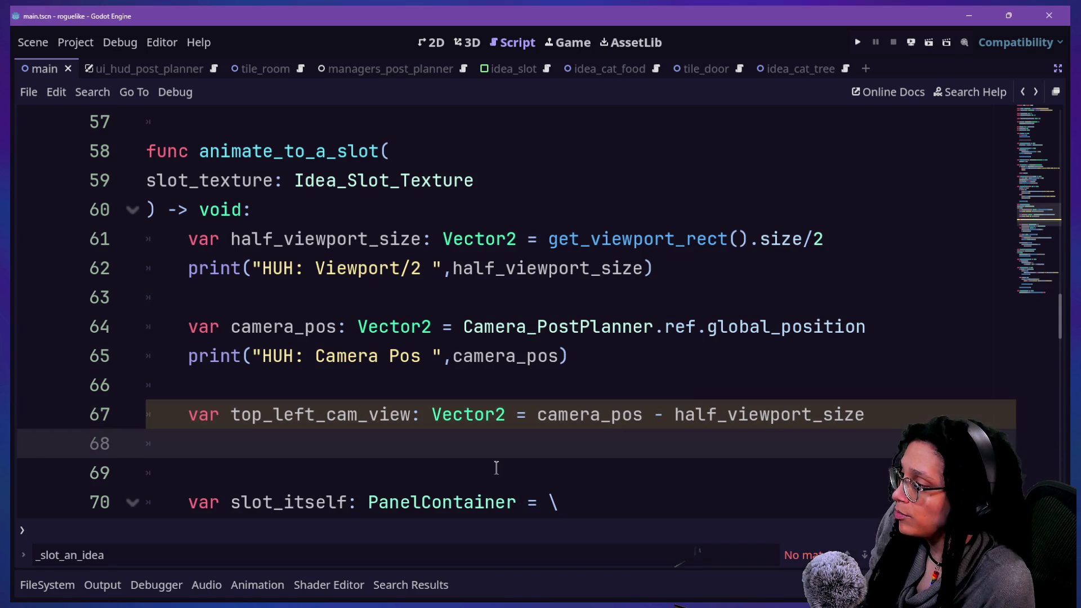
type("print(\"HUH")
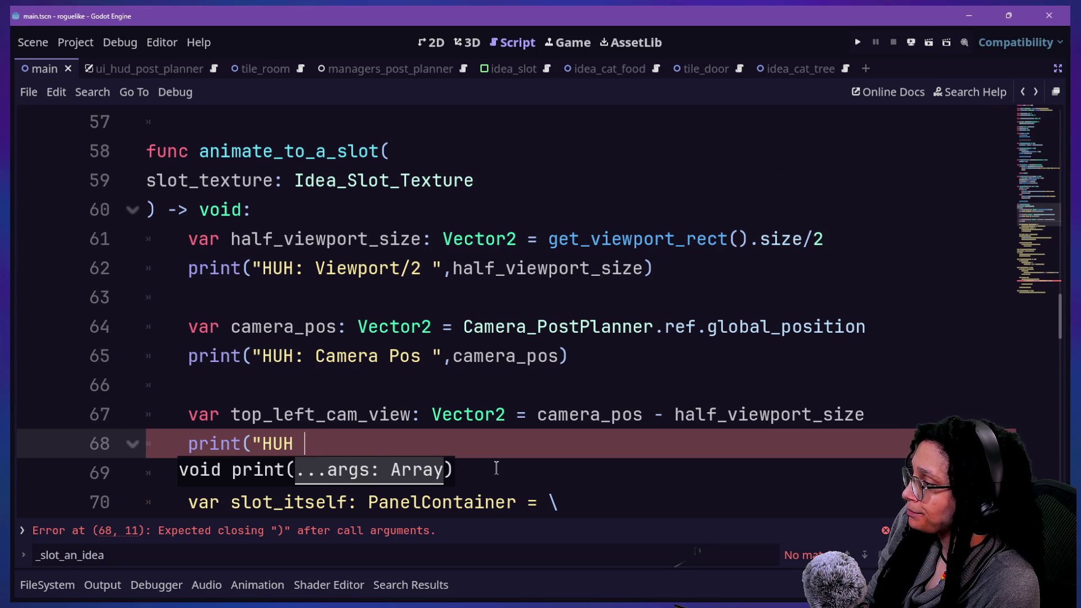
type(": Camera t")
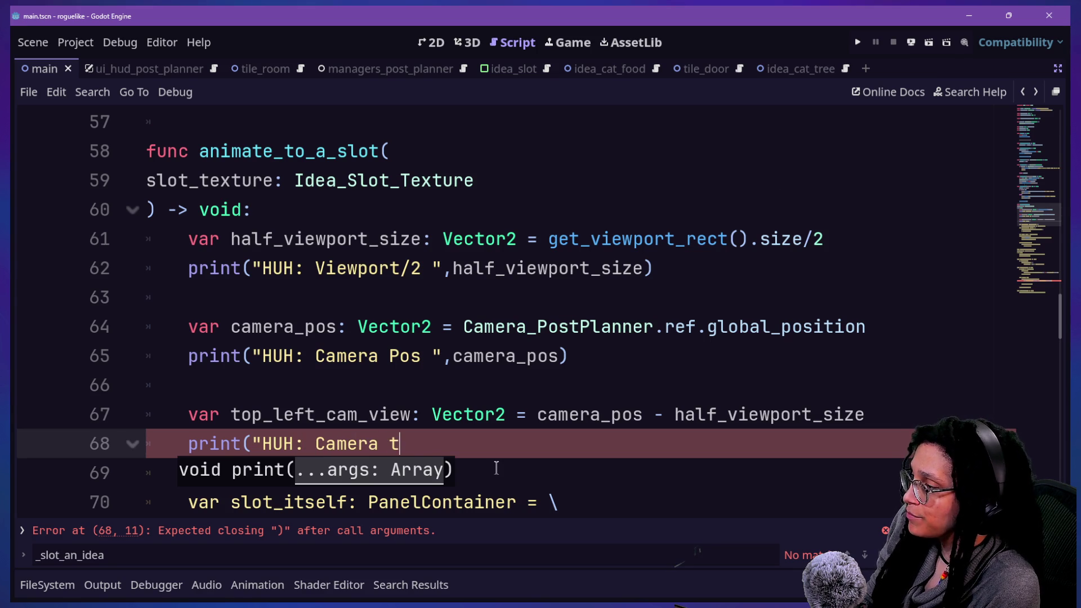
type("op left pos")
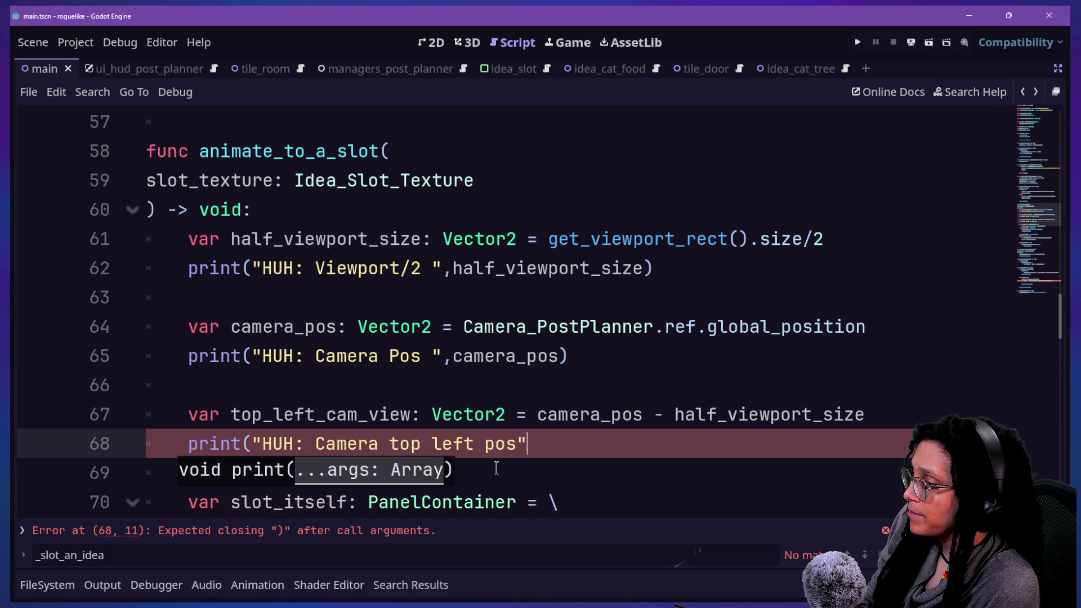
type("\")")
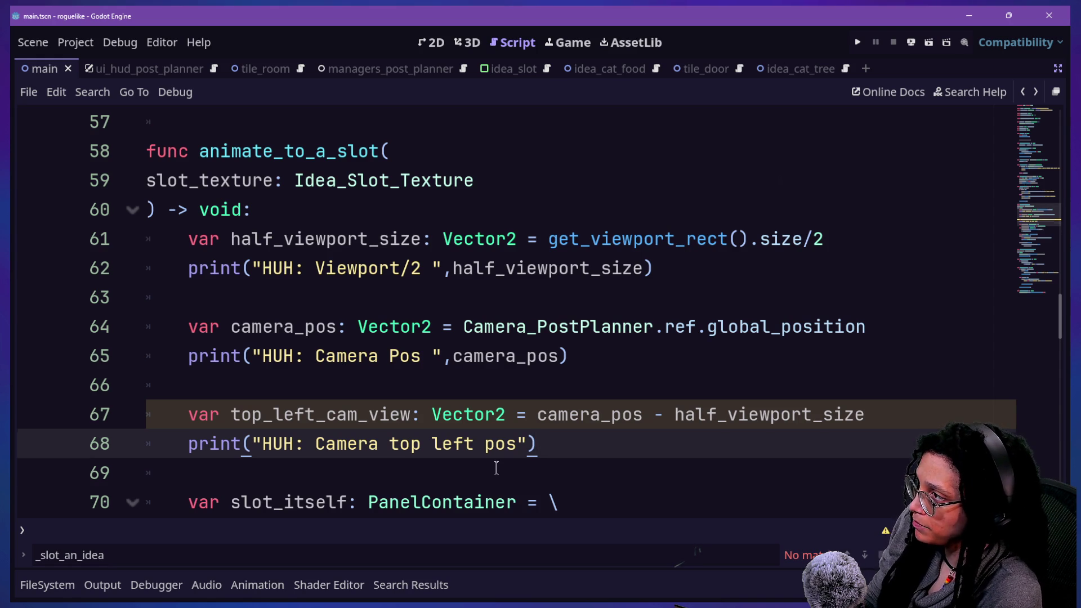
key("Return")
key("Return")
scroll(496, 467, "down", 2)
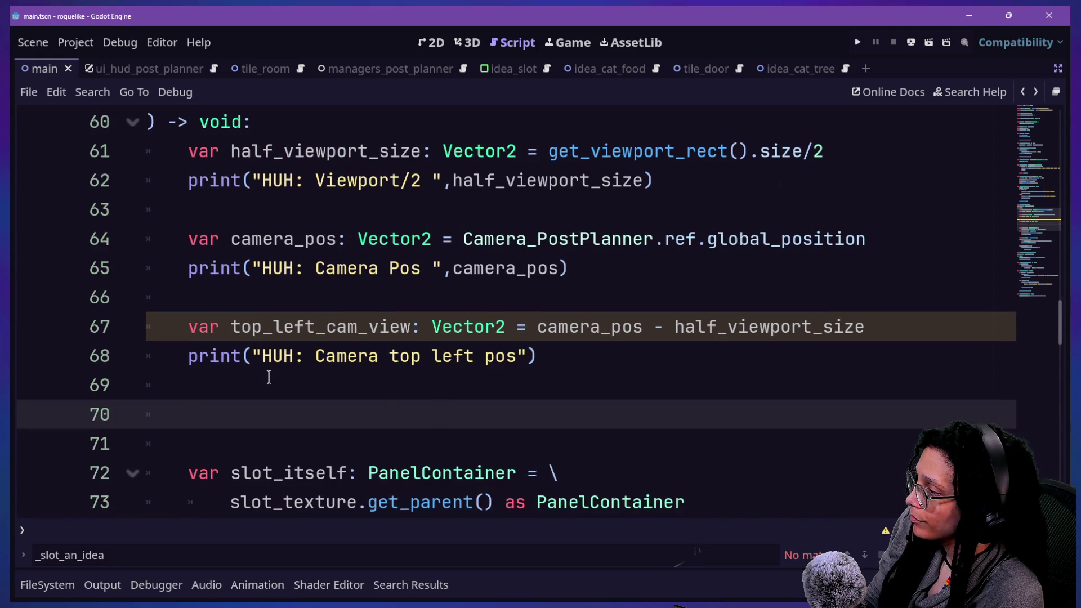
key("BackSpace")
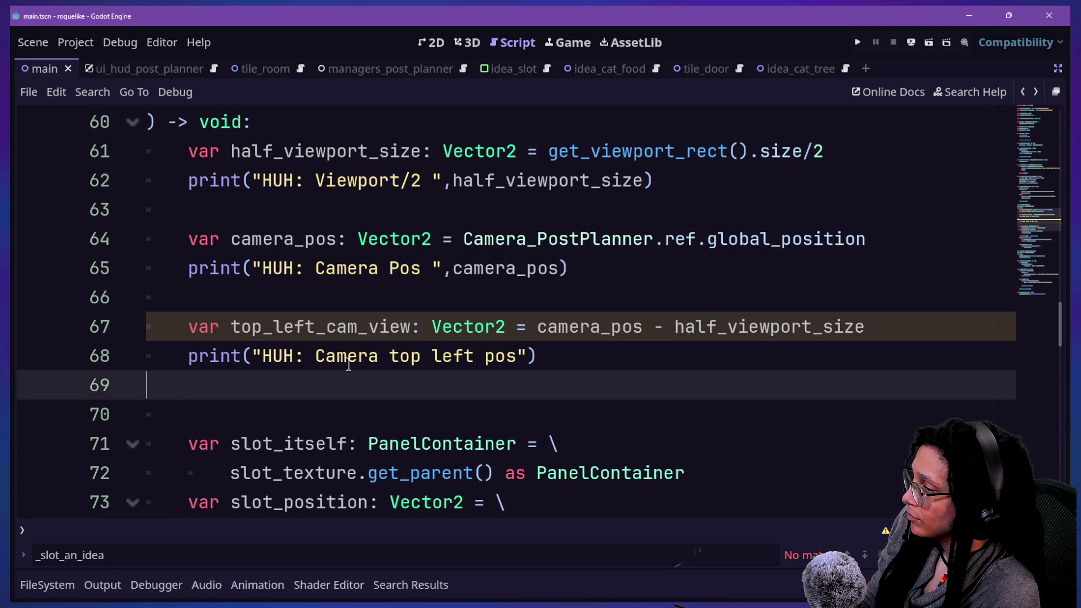
left_click_drag(241, 443, 421, 448)
left_click(404, 387)
key("BackSpace")
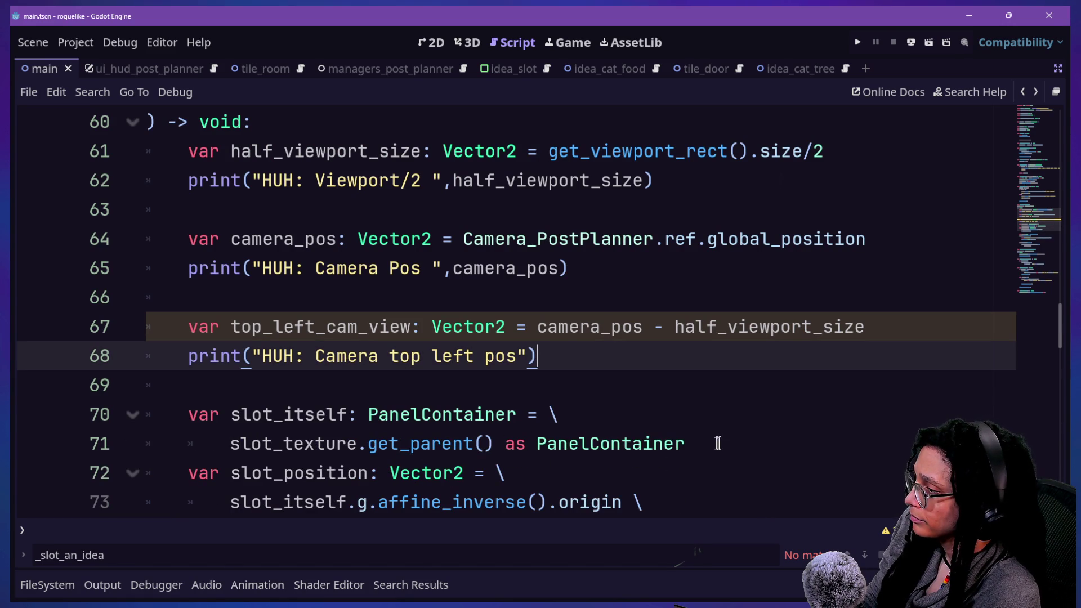
Step: Fold and unfold the multi-line slot_position statement to locate it in animate_to_a_slot
scroll(679, 447, "down", 1)
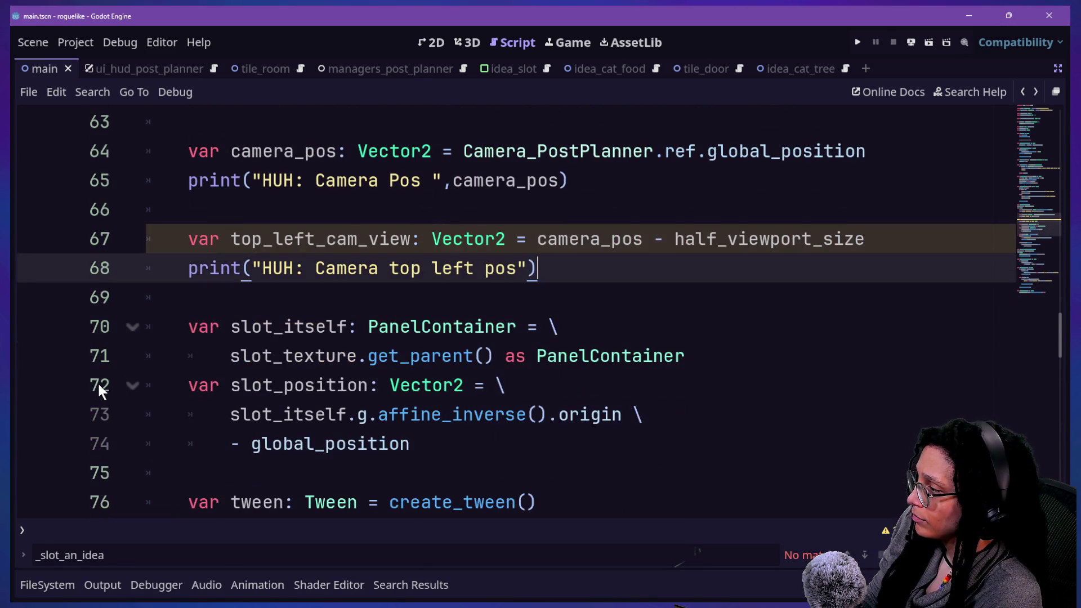
left_click(133, 385)
left_click(580, 435, "shift")
left_click(225, 448)
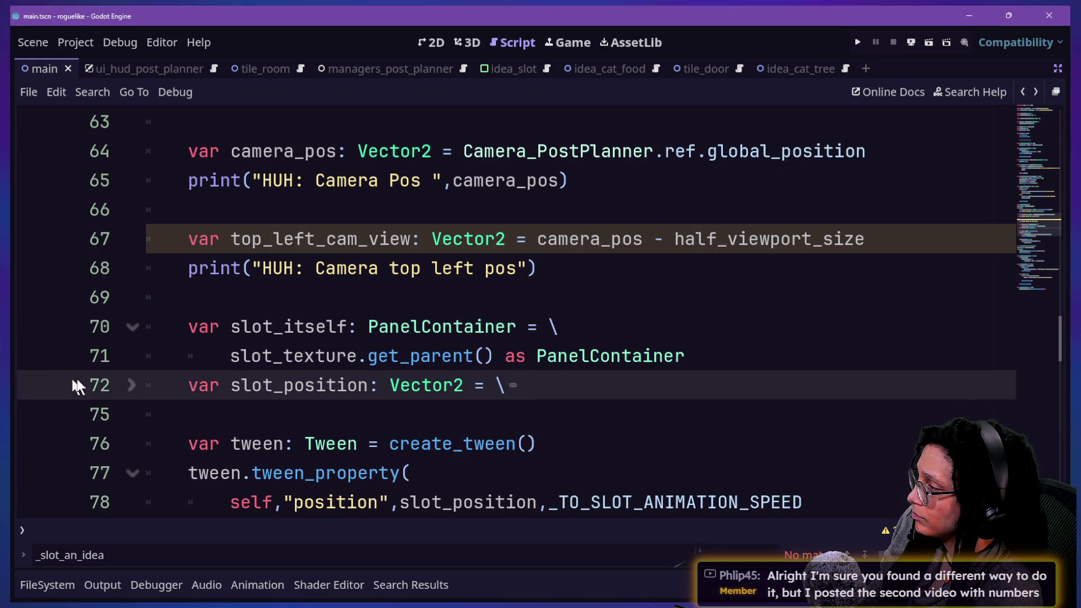
left_click(132, 386)
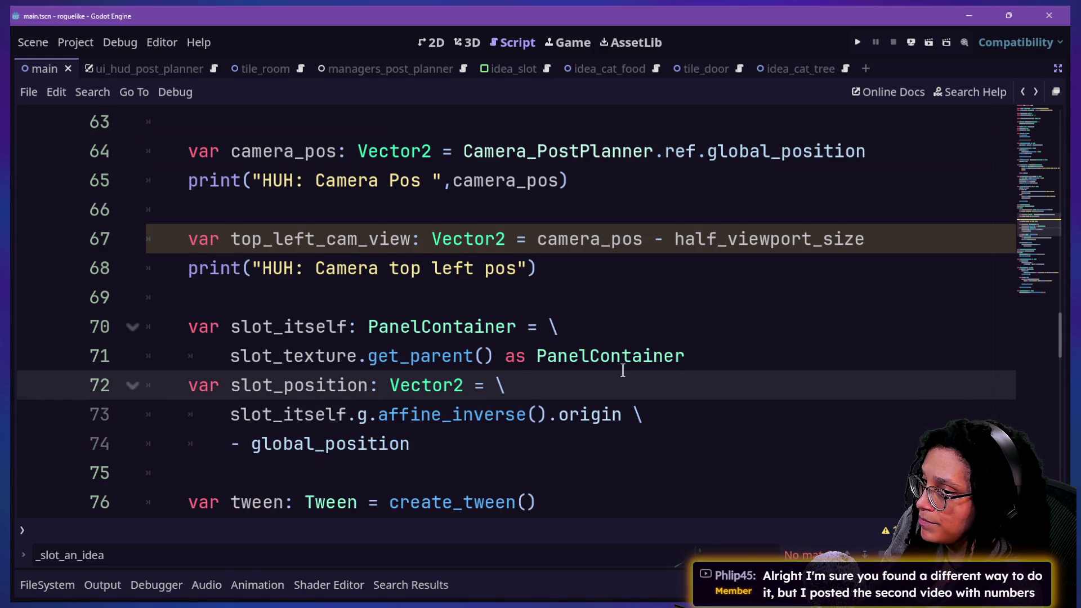
scroll(622, 370, "down", 1)
left_click(622, 368)
key("Down")
key("Up")
key("Up")
key("Up")
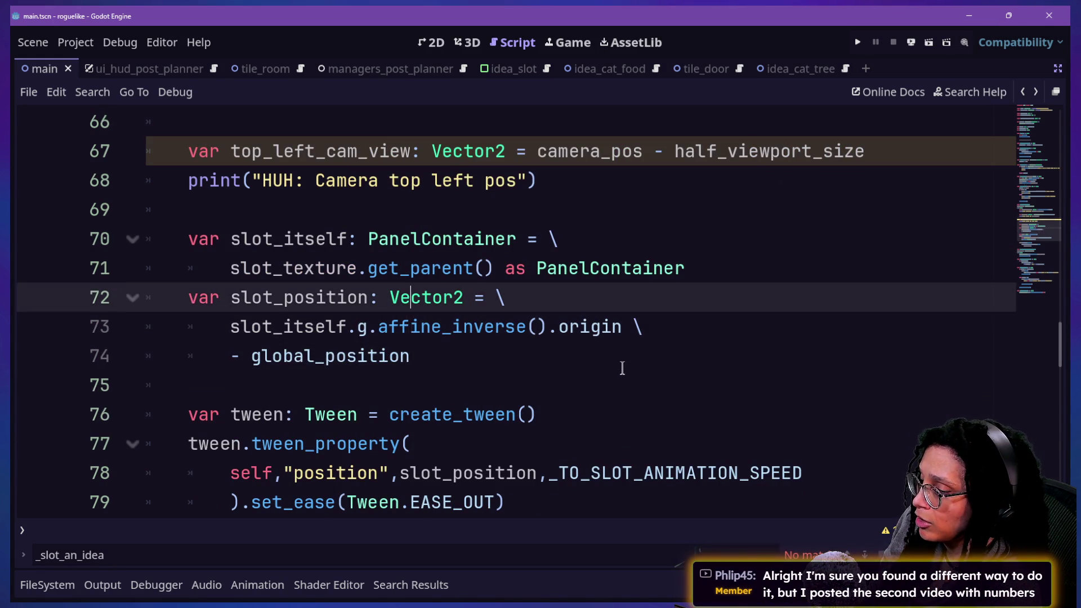
key("Down")
key("Down")
key("Down")
key("Up")
key("Up")
key("Down")
key("Down")
key("Down")
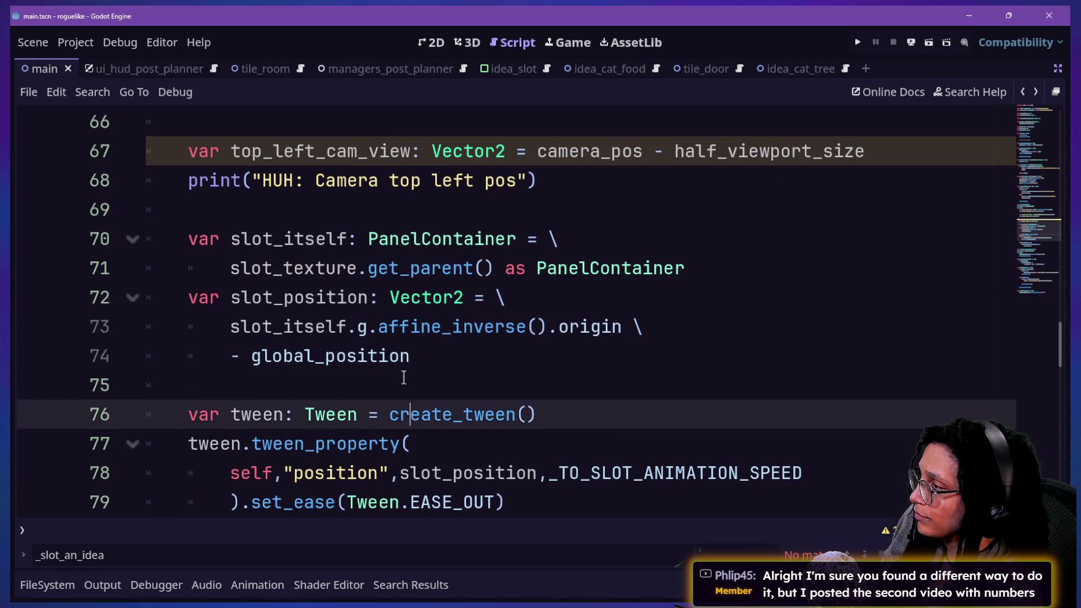
key("Up")
key("Up")
key("Up")
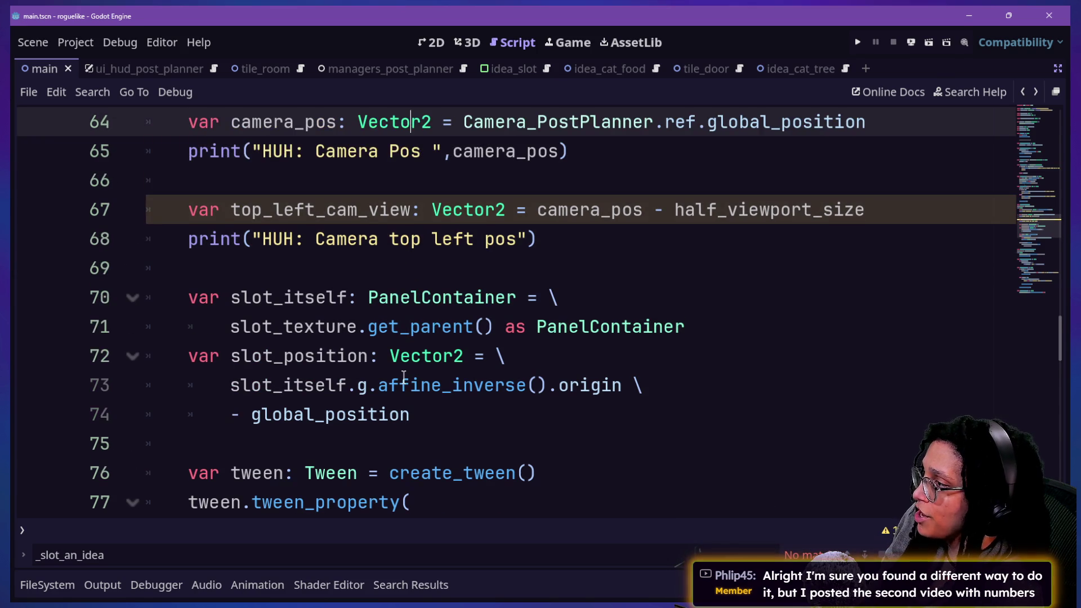
key("Down")
key("Down")
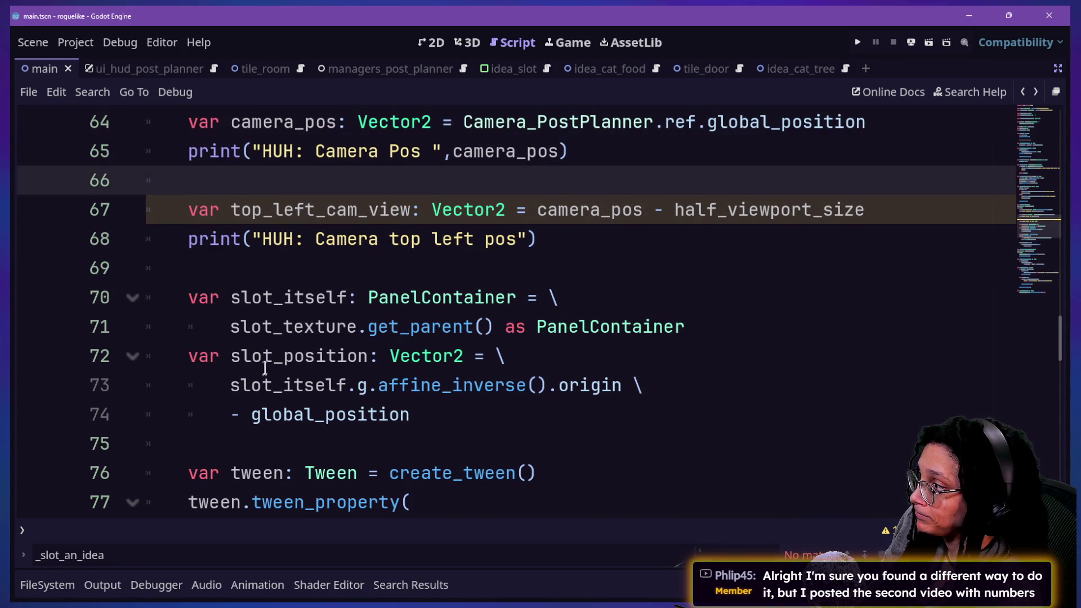
Step: Delete the affine_inverse().origin part so slot_position reads slot_itself.global_position
left_click(449, 415)
mouse_move(428, 415)
left_mouse_down()
mouse_move(337, 387)
mouse_move(539, 382)
left_mouse_up()
left_click(345, 386)
key("Delete")
key("Delete")
key("Delete")
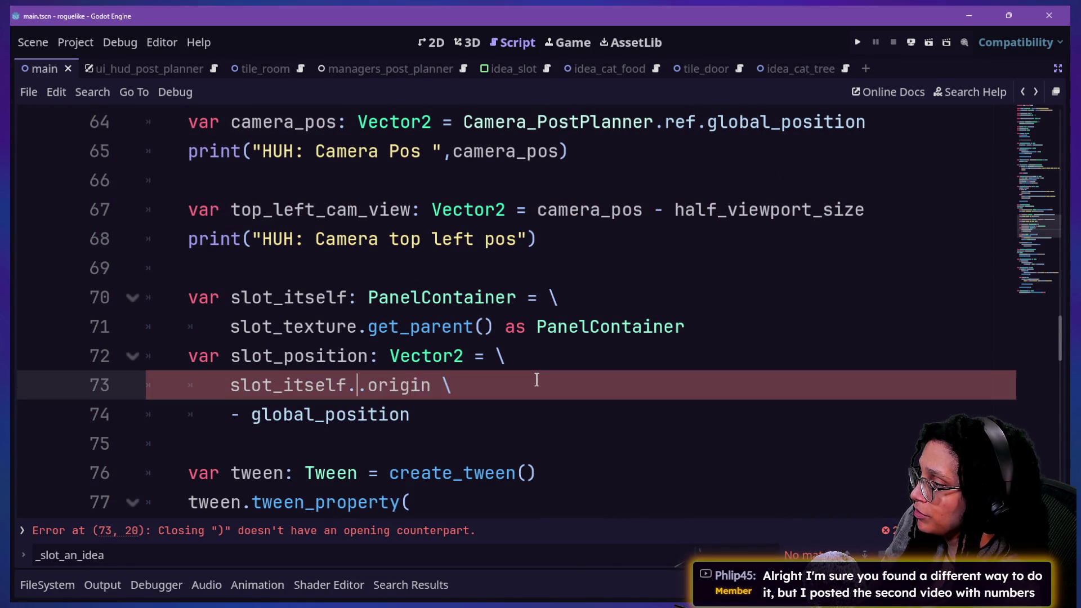
key("Delete")
key("Delete")
key("Delete")
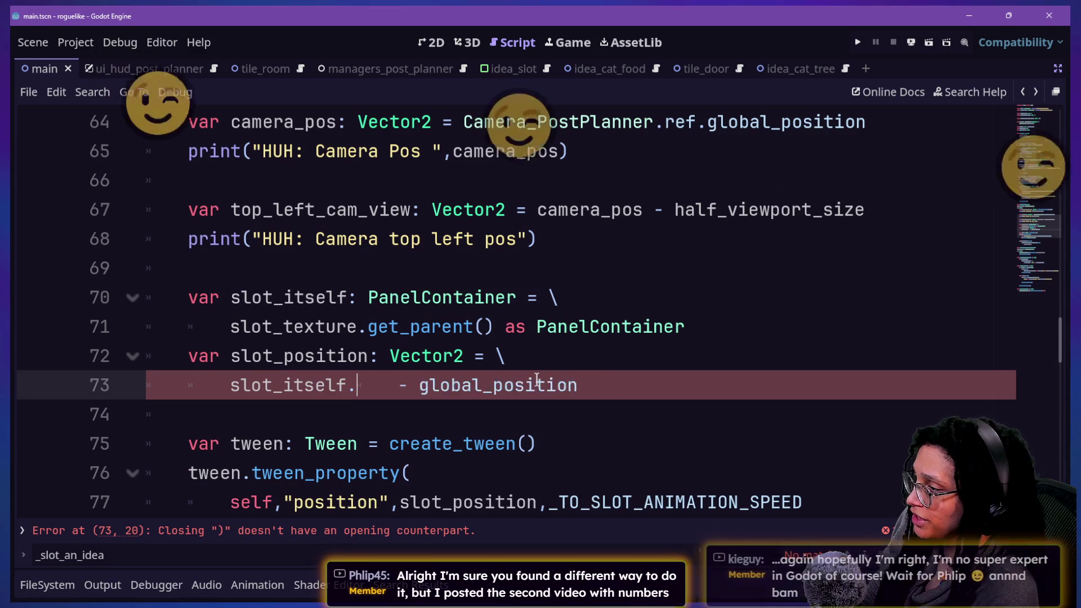
Step: Open a new empty line below the slot_position statement
mouse_move(230, 385)
left_mouse_down()
mouse_move(458, 444)
mouse_move(588, 415)
left_mouse_up()
left_click(591, 417)
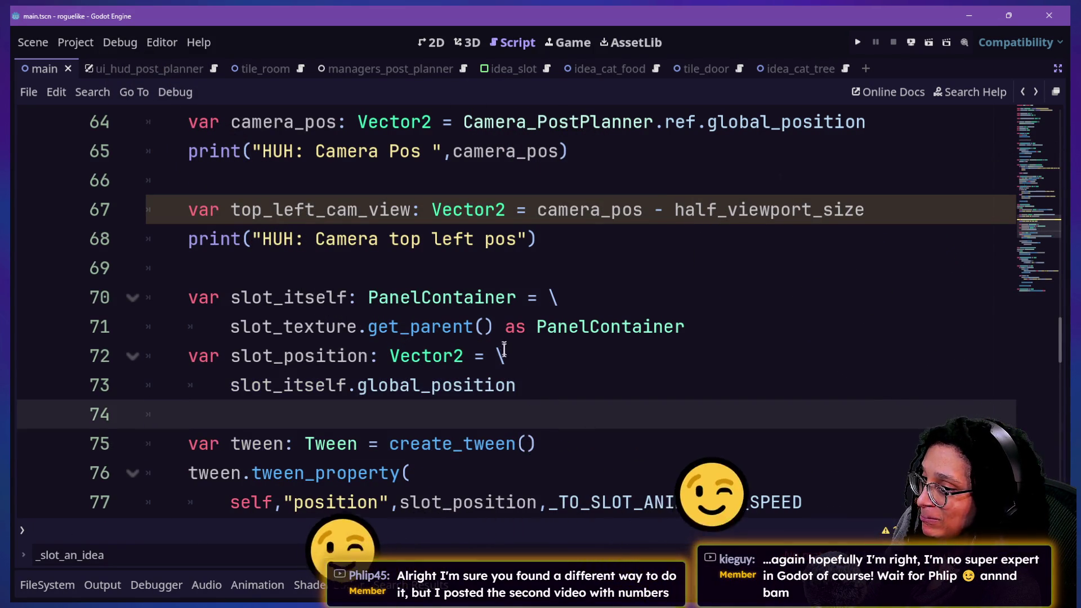
left_click_drag(230, 385, 735, 499)
left_click(737, 445)
key("Up")
key("Up")
key("Up")
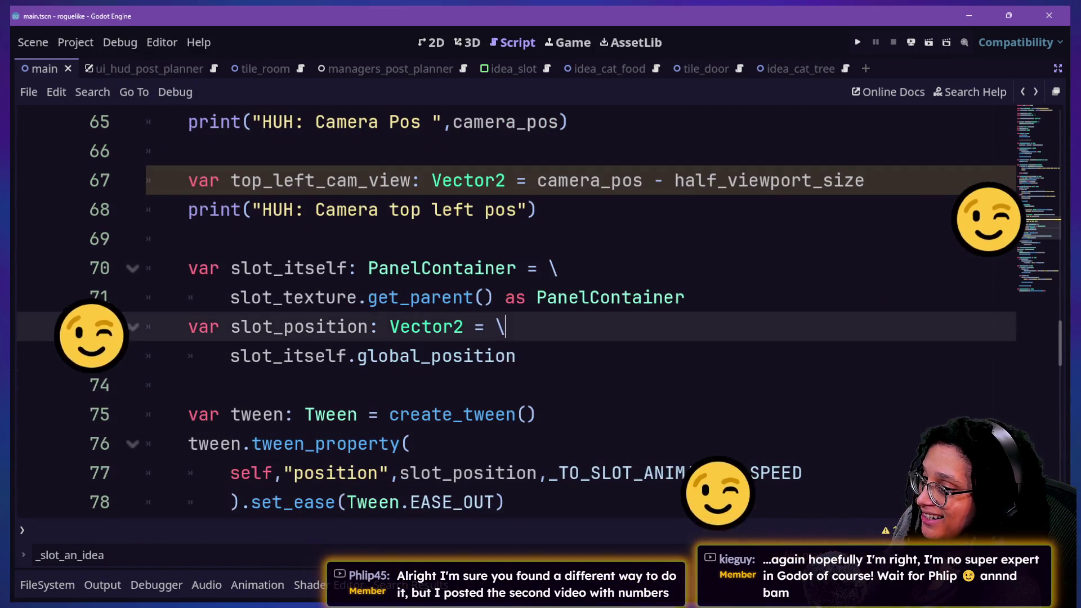
key("End")
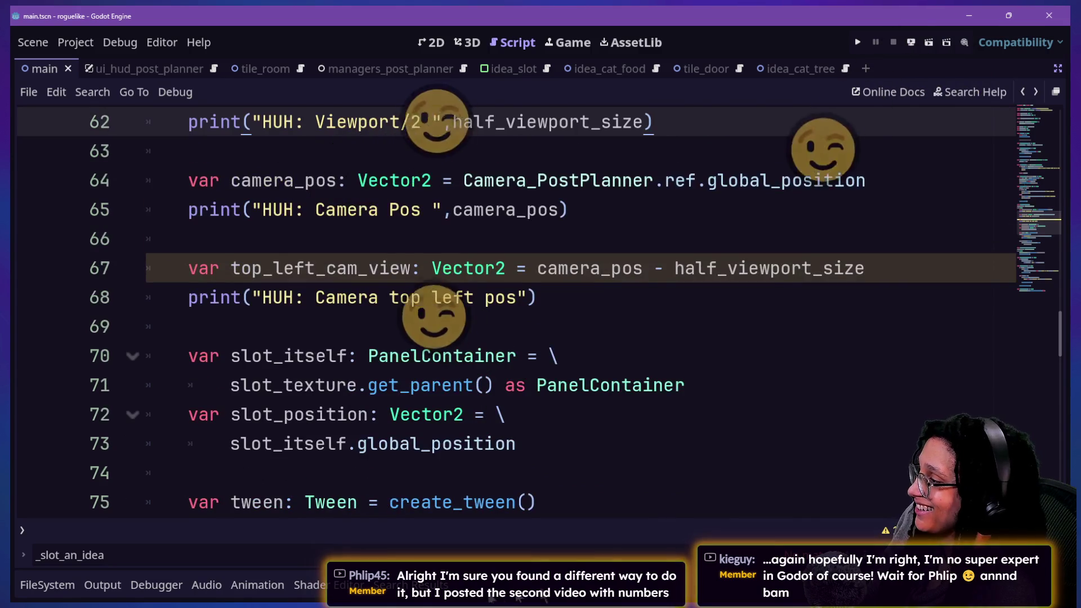
left_click(574, 475)
key("Return")
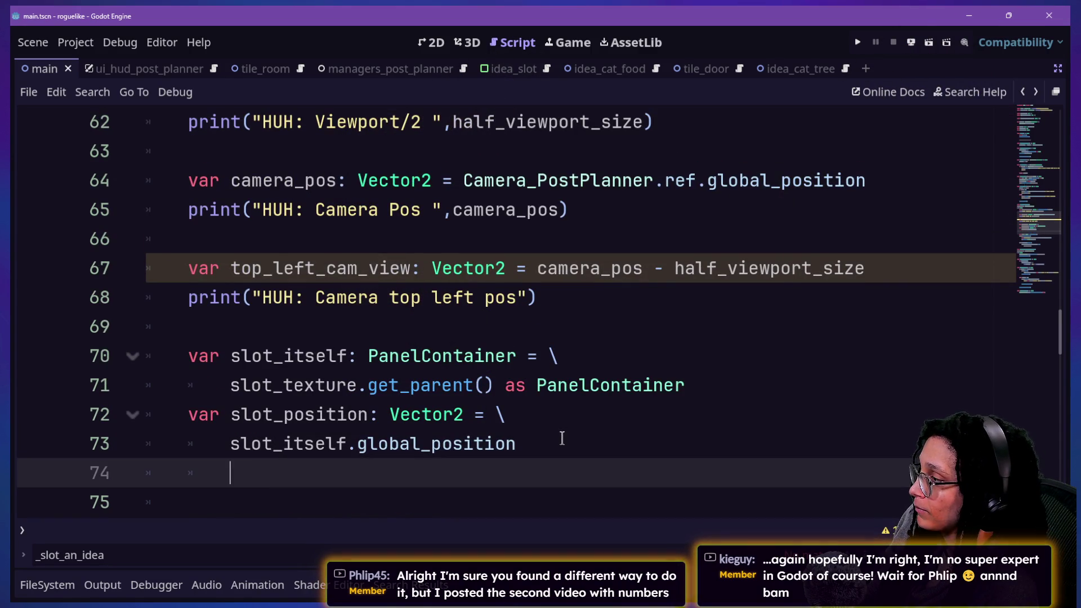
Step: Begin a print labelled "HUH: CanvasItem Pos " on the new line 74
key("BackSpace")
type("print(\"HUH")
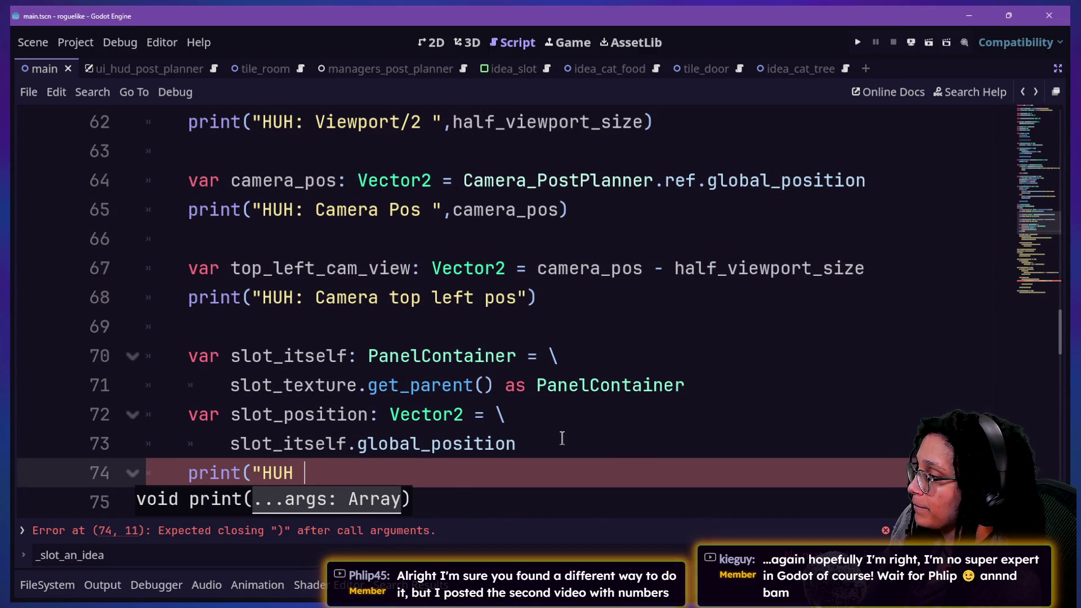
key("BackSpace")
type(": Con")
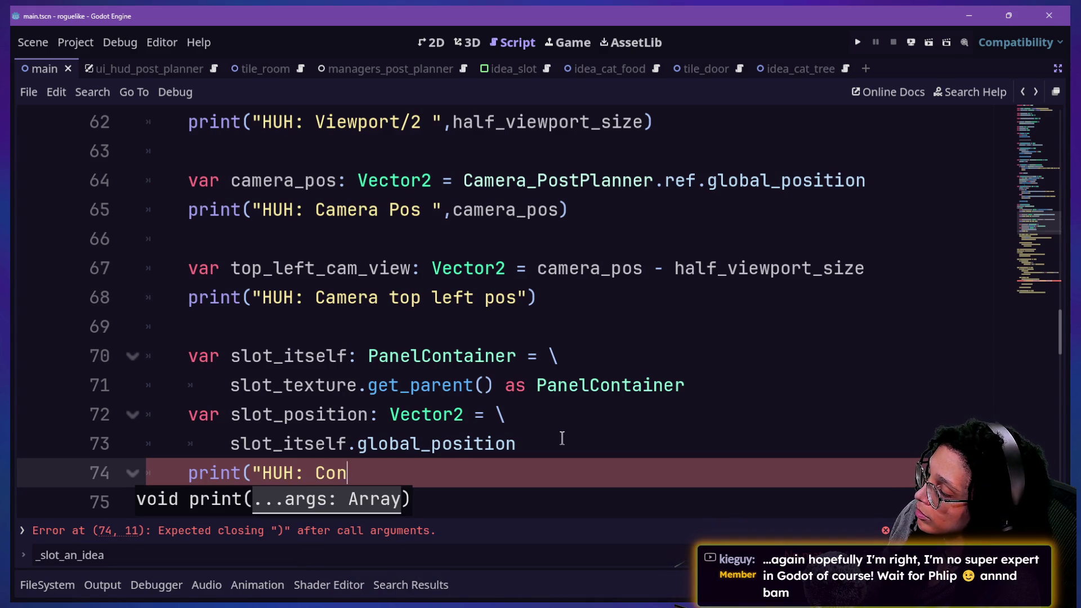
type("trol Node")
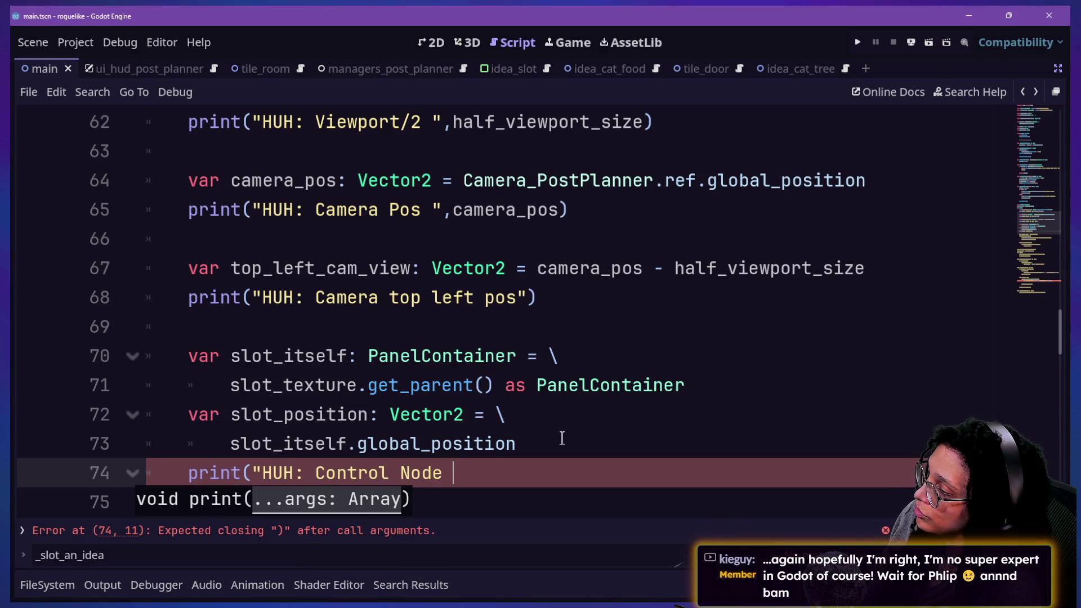
type("position")
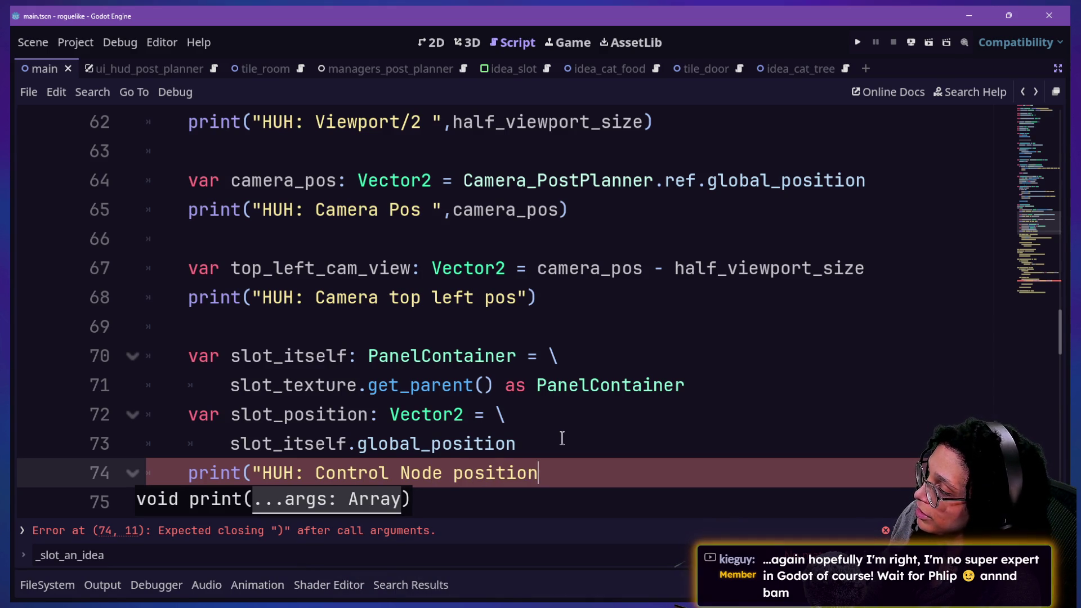
key("BackSpace")
key("BackSpace")
key("BackSpace")
type("an")
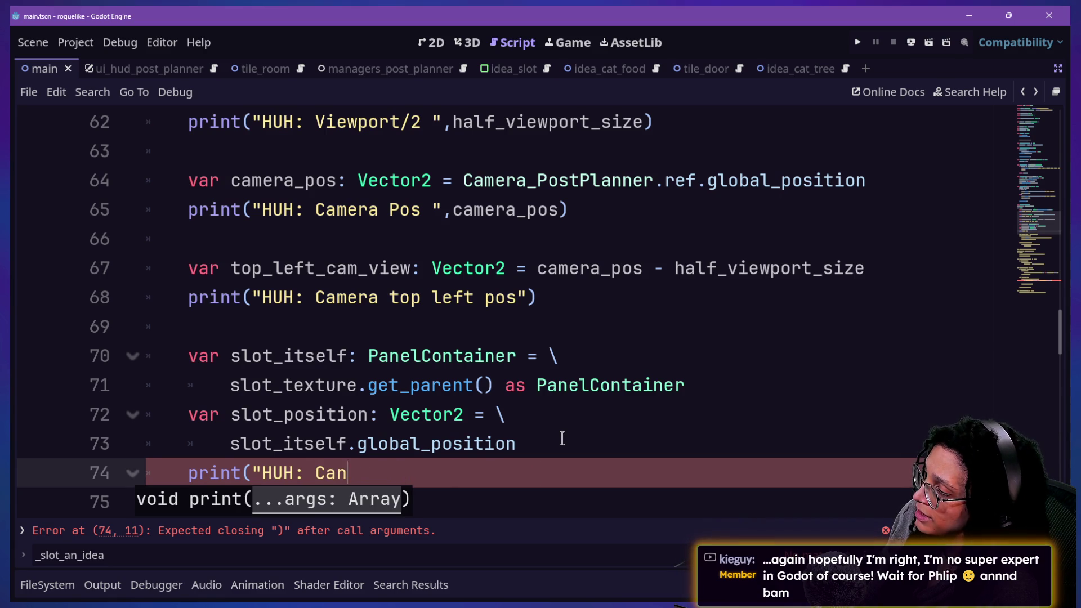
type("vasItem position")
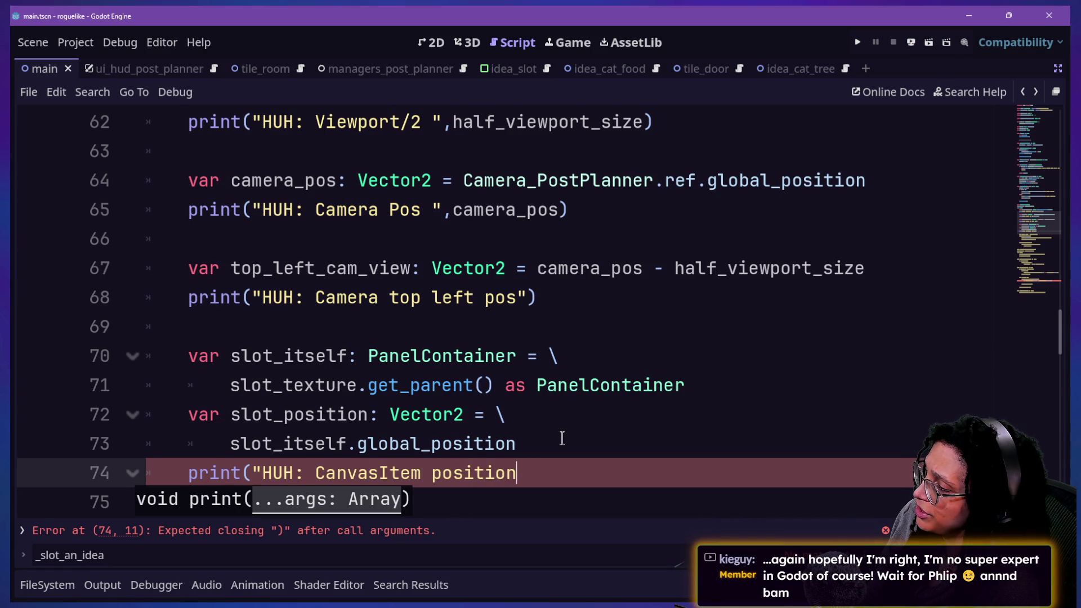
key("BackSpace")
key("BackSpace")
key("BackSpace")
key("BackSpace")
type("Pos \"")
Step: Append top_left_cam_view to the Camera top left pos print
left_click(537, 297)
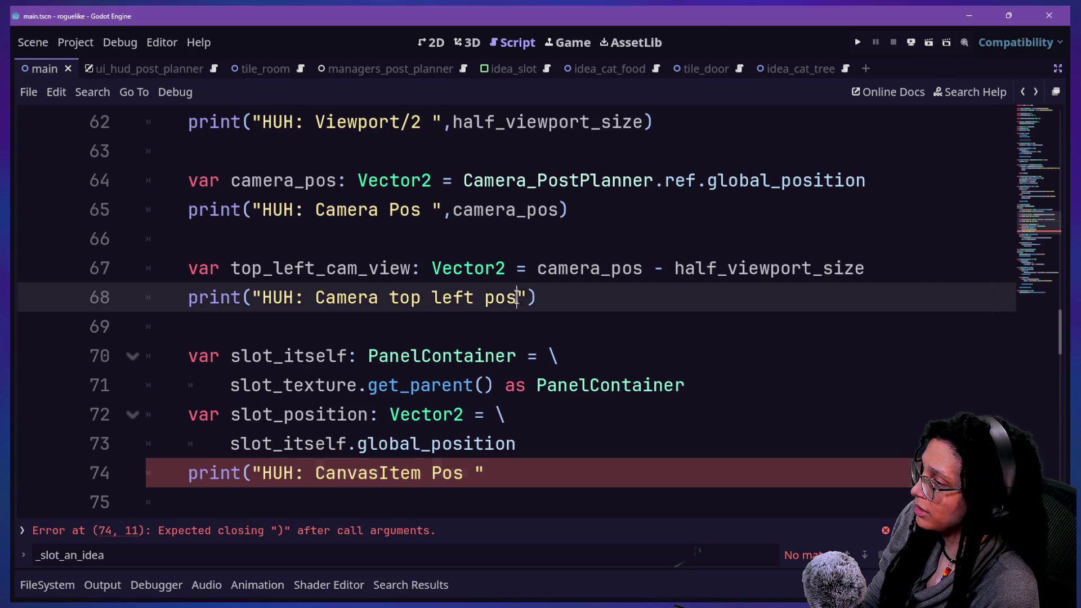
type(",top_")
type("left")
key("Return")
Step: Append slot_position to the CanvasItem Pos print and start a new var cente declaration
left_click(549, 490)
left_click(535, 476)
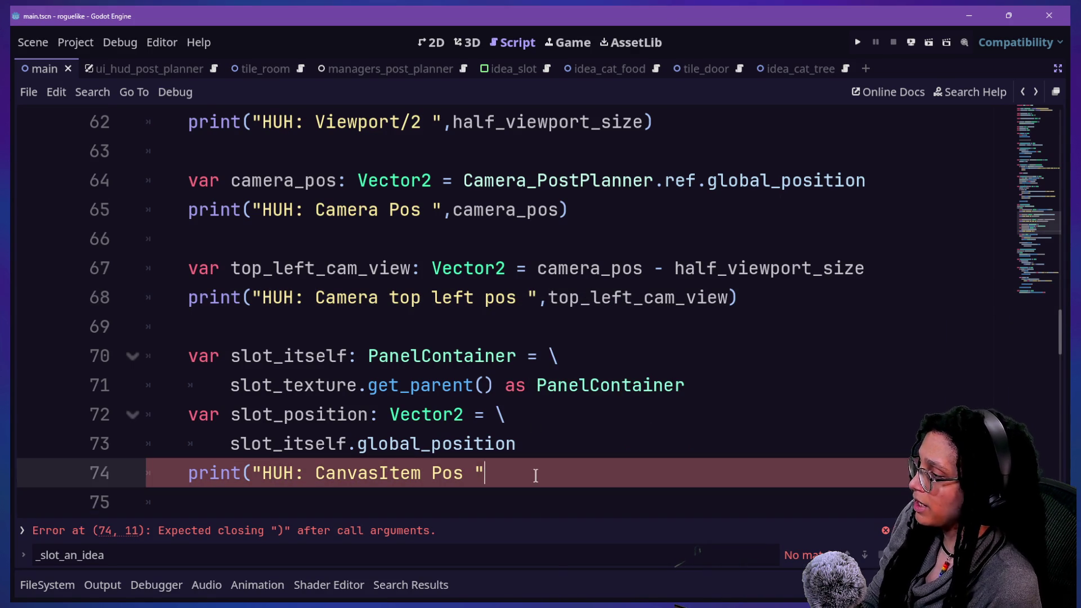
type("t")
key("BackSpace")
type("slot")
key("Down")
key("Return")
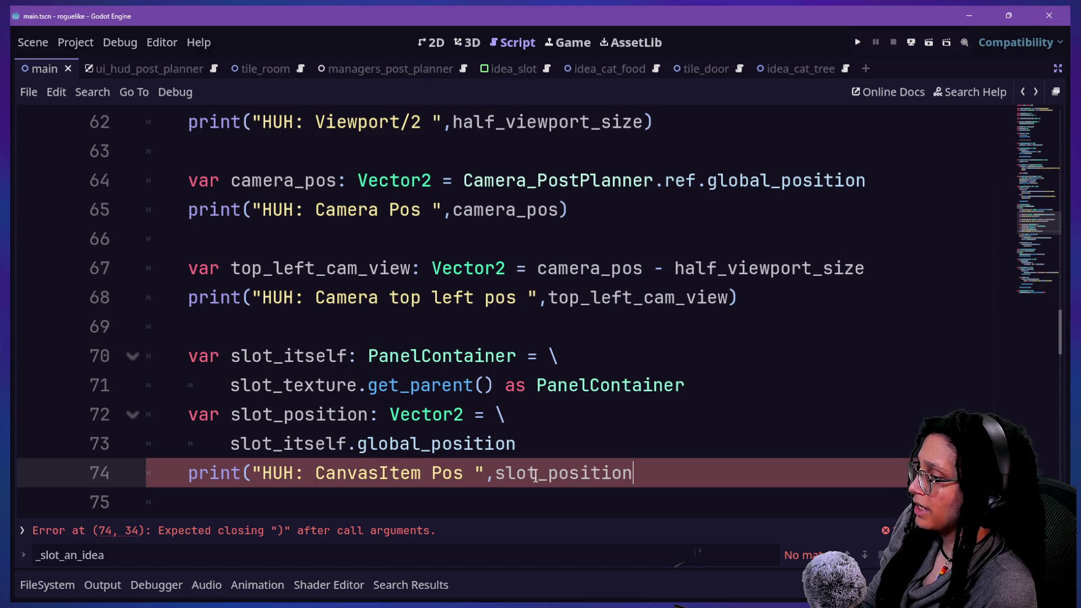
key("Return")
key("Return")
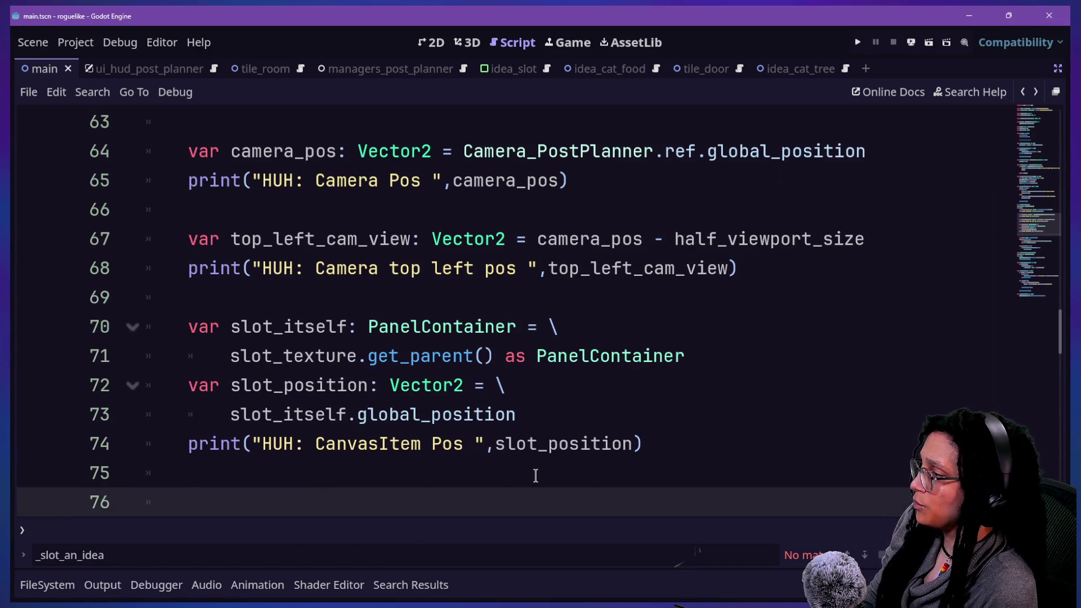
type("to")
key("BackSpace")
key("BackSpace")
type("var")
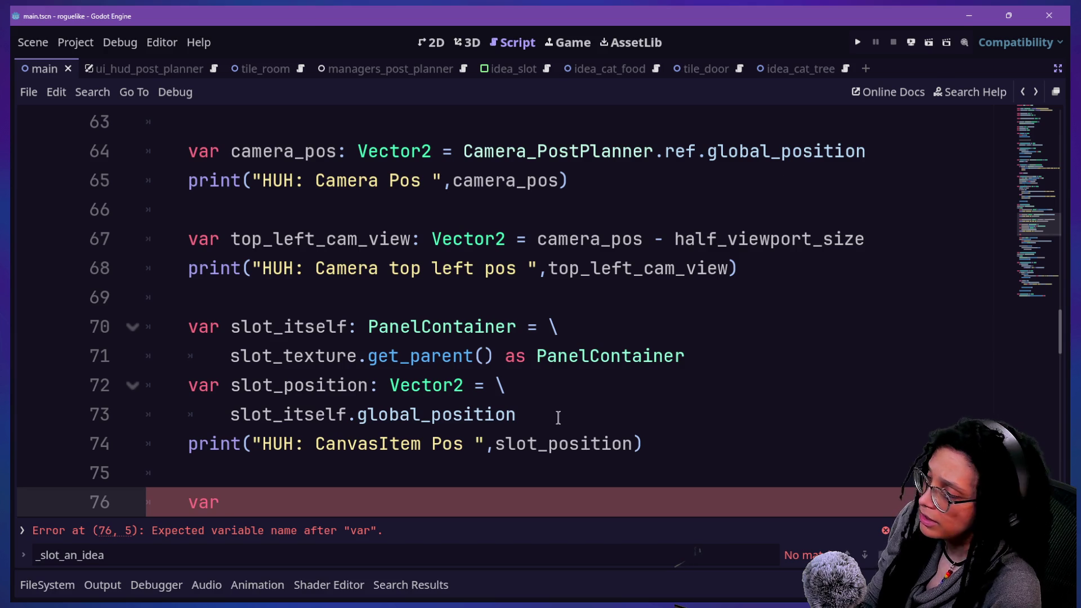
type(" center")
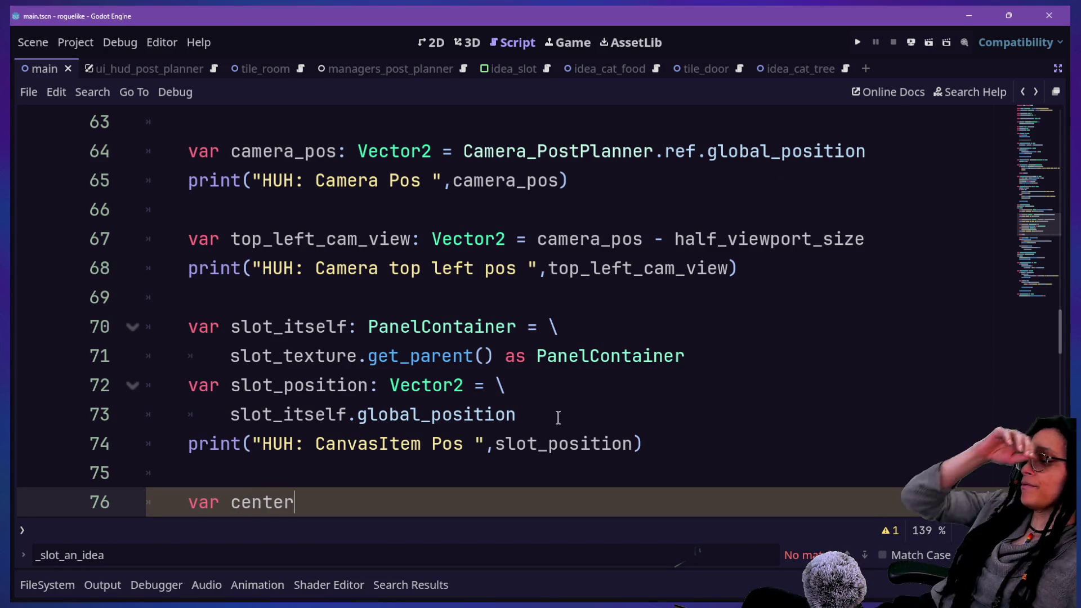
Step: Name the new variable canvasitem_center_in_world: Vector2 with a line continuation
key("Up")
key("Up")
key("Up")
key("Up")
key("Up")
key("Up")
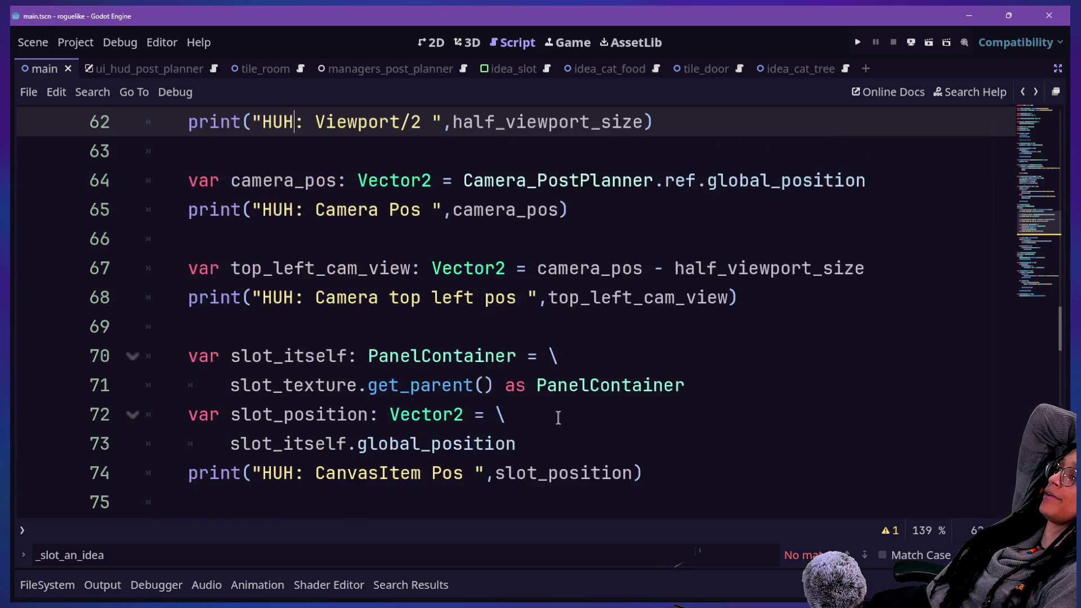
key("Down")
key("Down")
key("Down")
key("ctrl+Right")
key("ctrl+Right")
key("ctrl+Right")
key("Down")
key("Down")
key("Down")
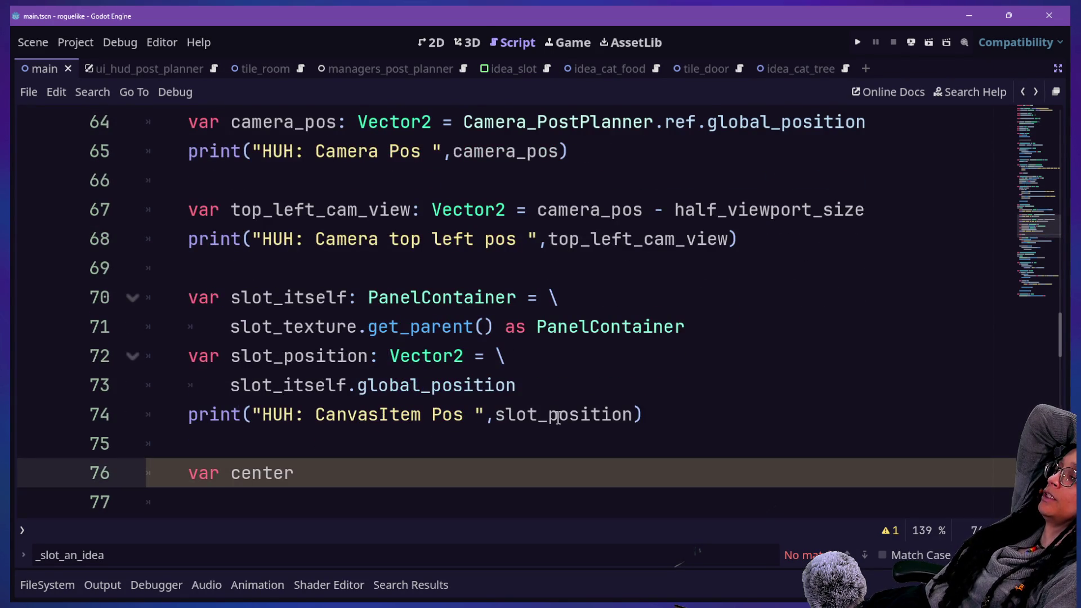
key("BackSpace")
key("BackSpace")
key("BackSpace")
key("BackSpace")
key("BackSpace")
key("BackSpace")
type("world_space_")
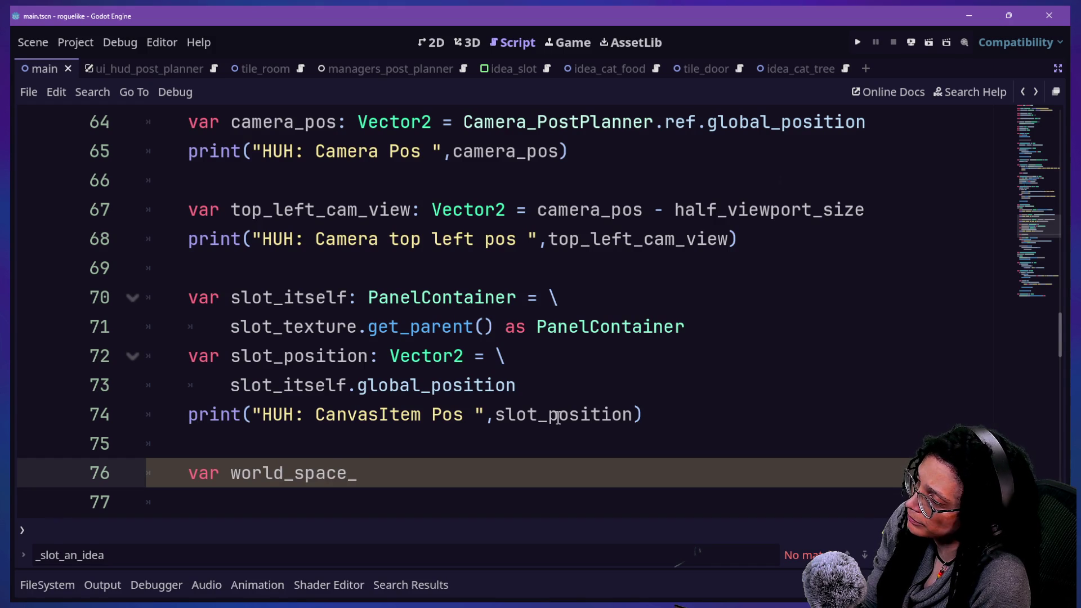
type("center_of_")
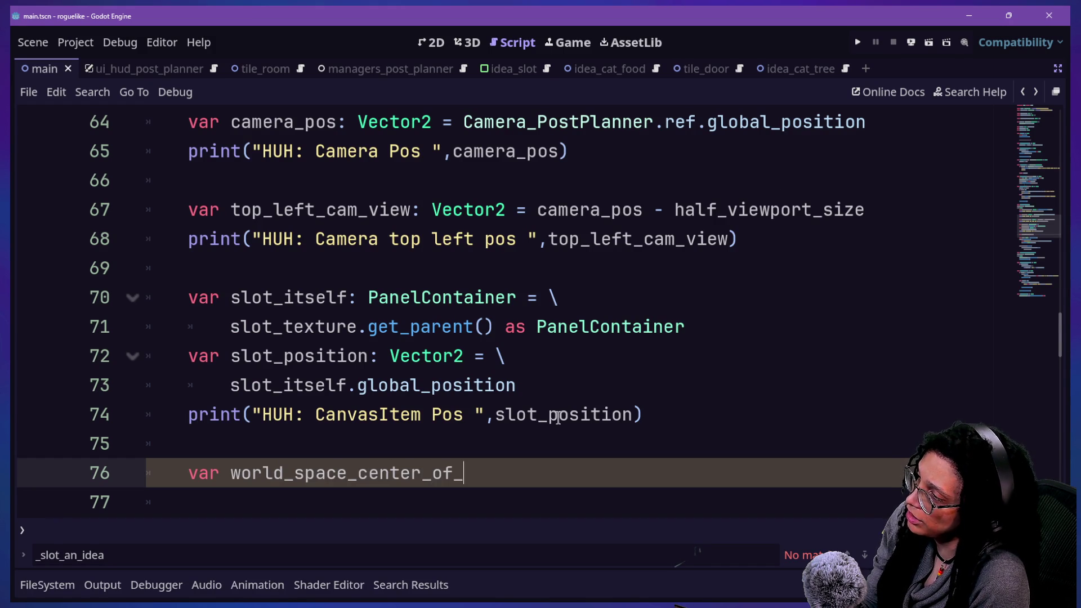
type("anvas_item")
key("BackSpace")
key("BackSpace")
key("BackSpace")
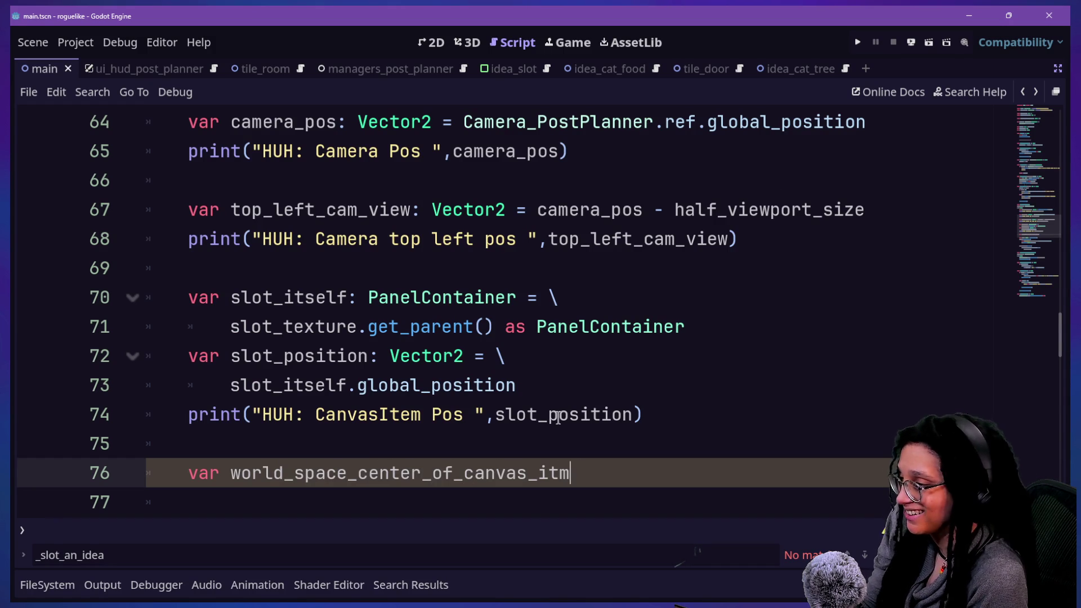
key("BackSpace")
key("BackSpace")
key("BackSpace")
type("canvasi")
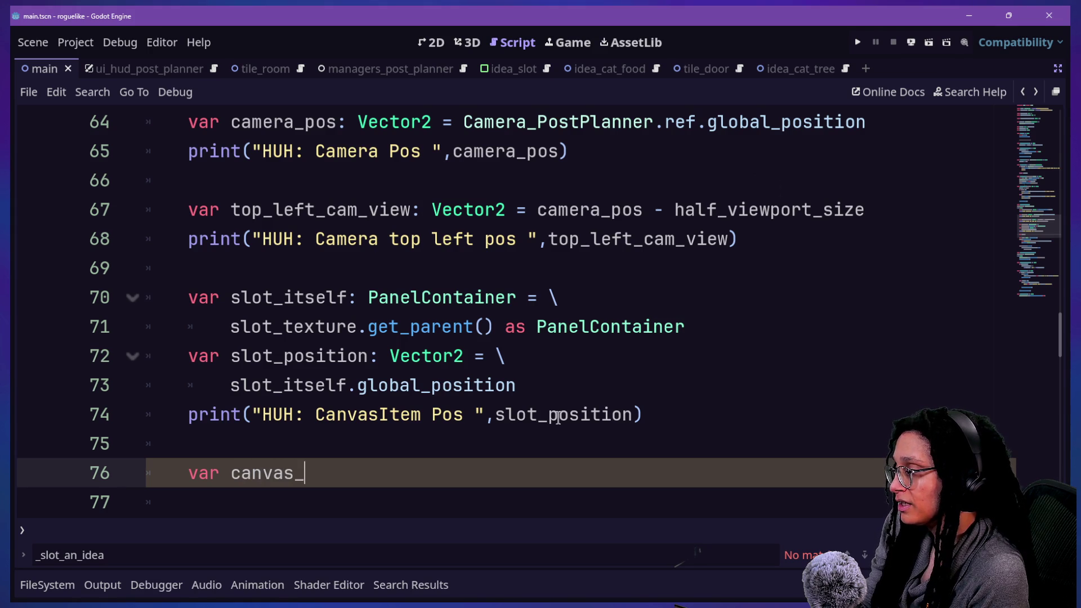
type("tem_center_i")
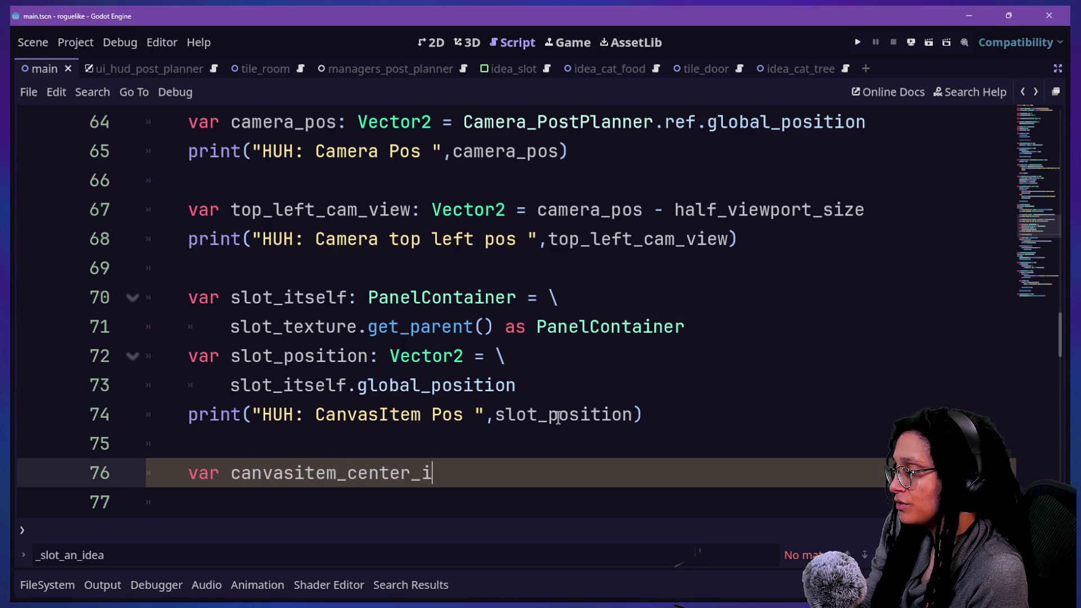
type("n_world")
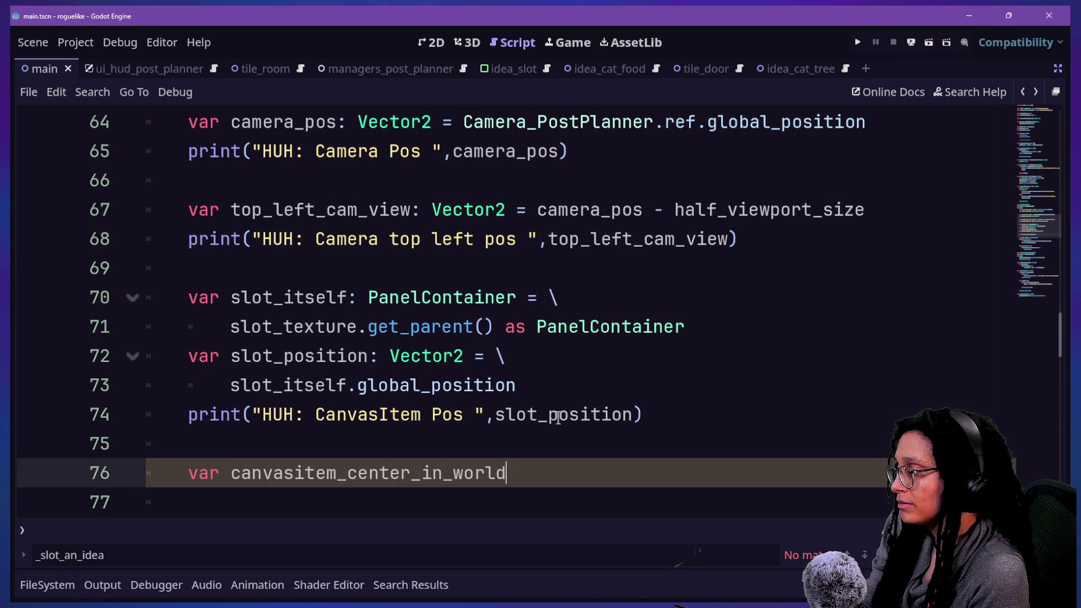
type(": Ve")
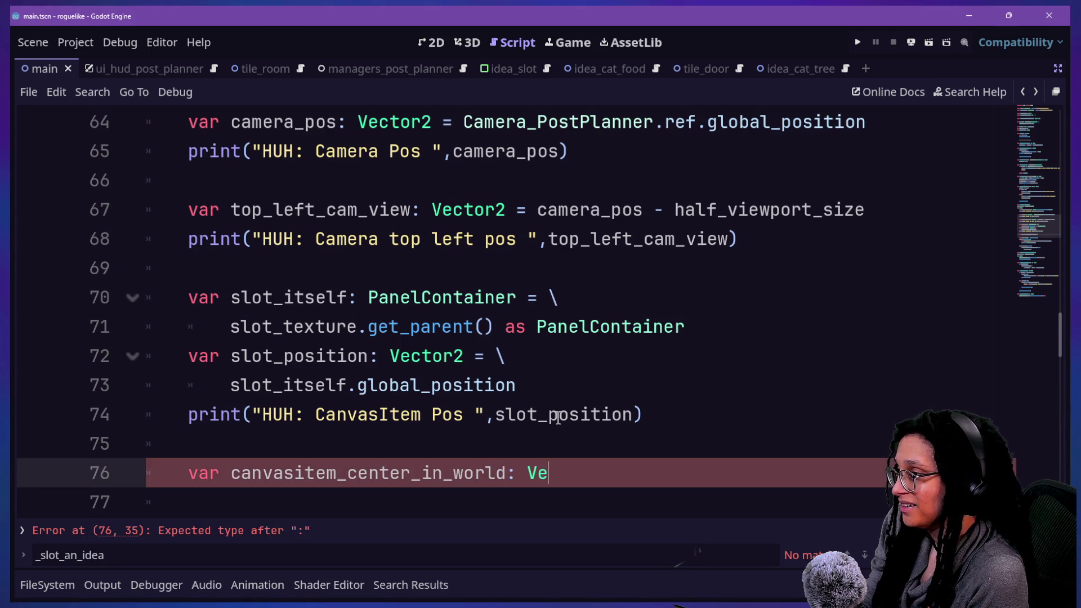
type("ctor2 = ")
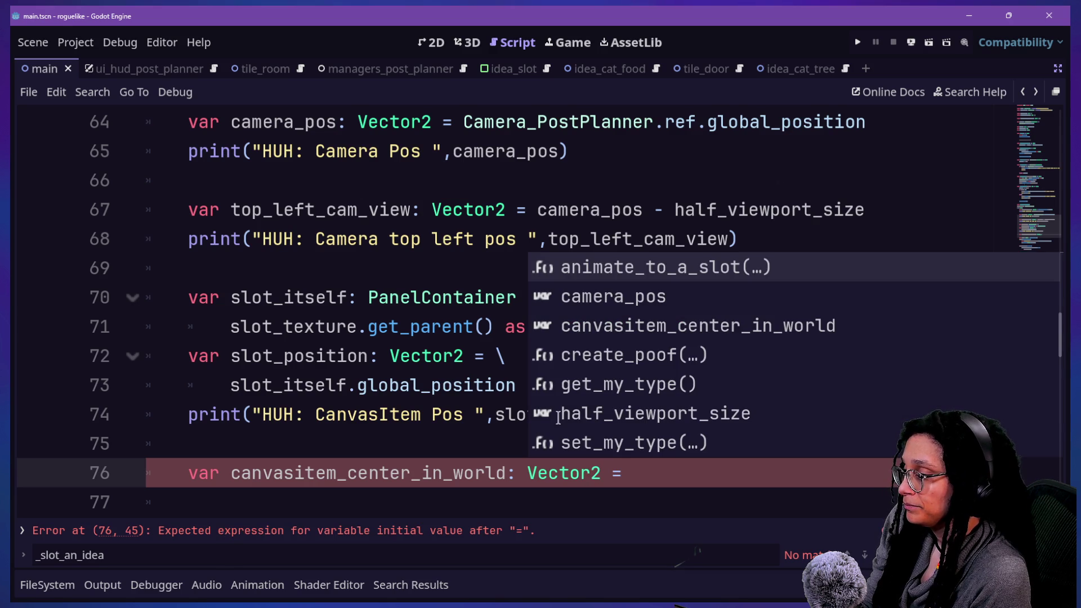
type("\\")
Step: Set it to top_left_cam_view + slot_position and begin a HUH CanvasItem center print
key("Return")
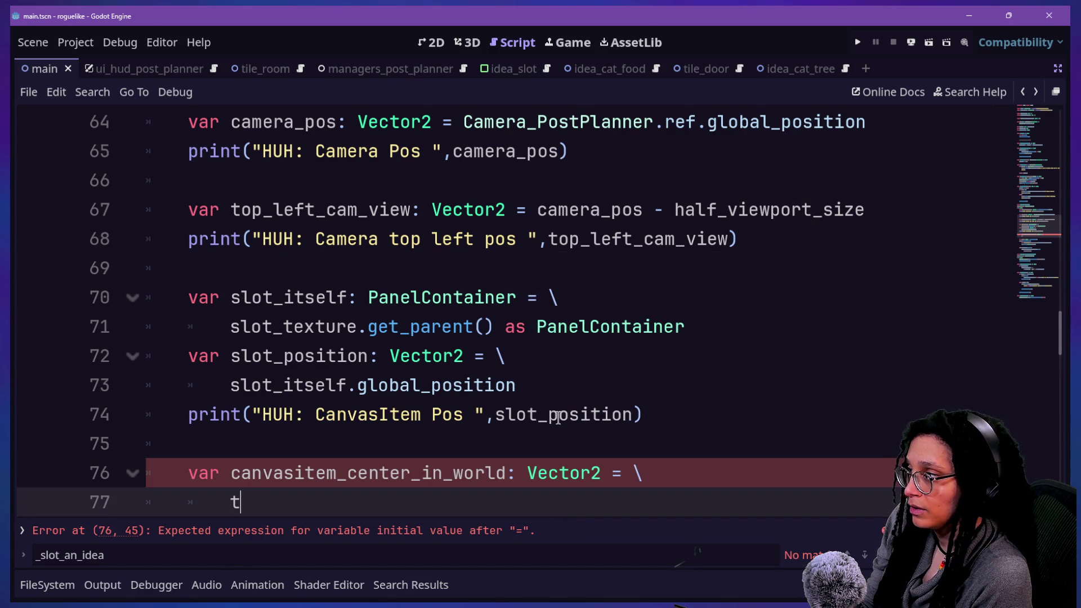
type("o")
key("Return")
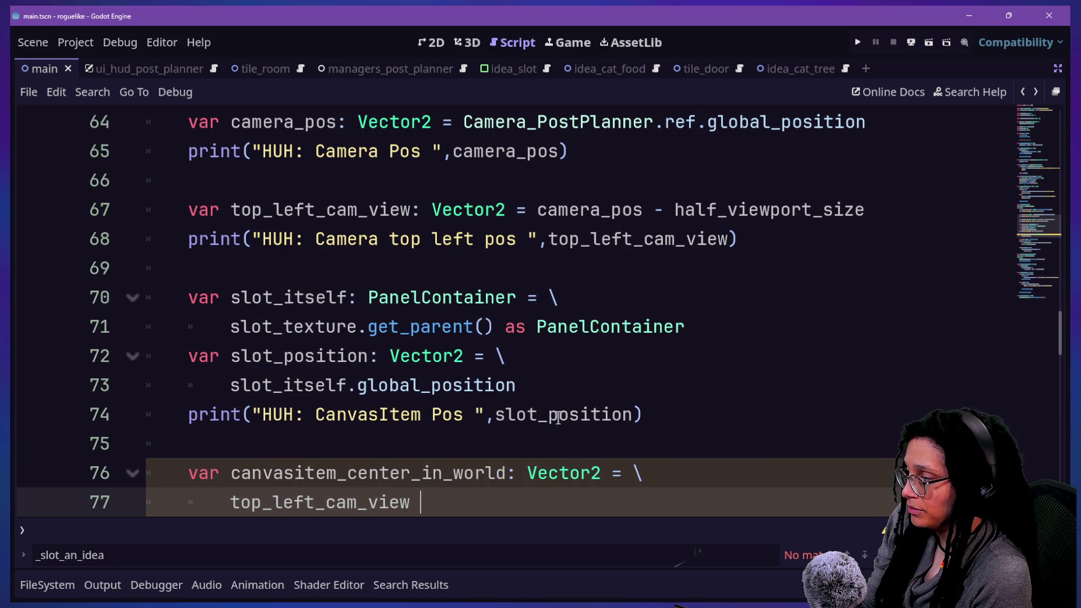
type("+ slot_po")
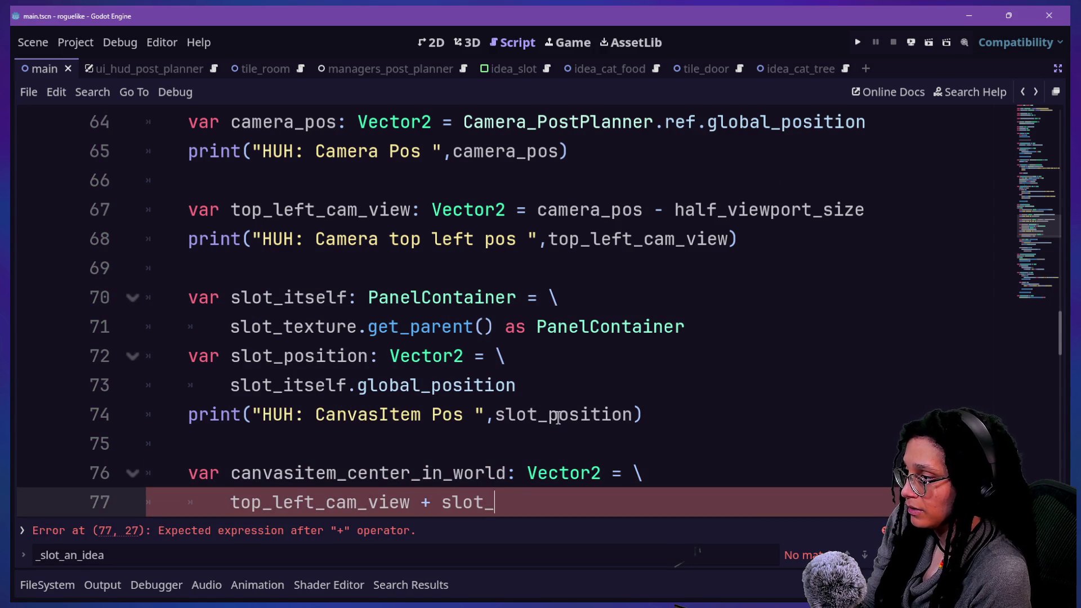
type("sition")
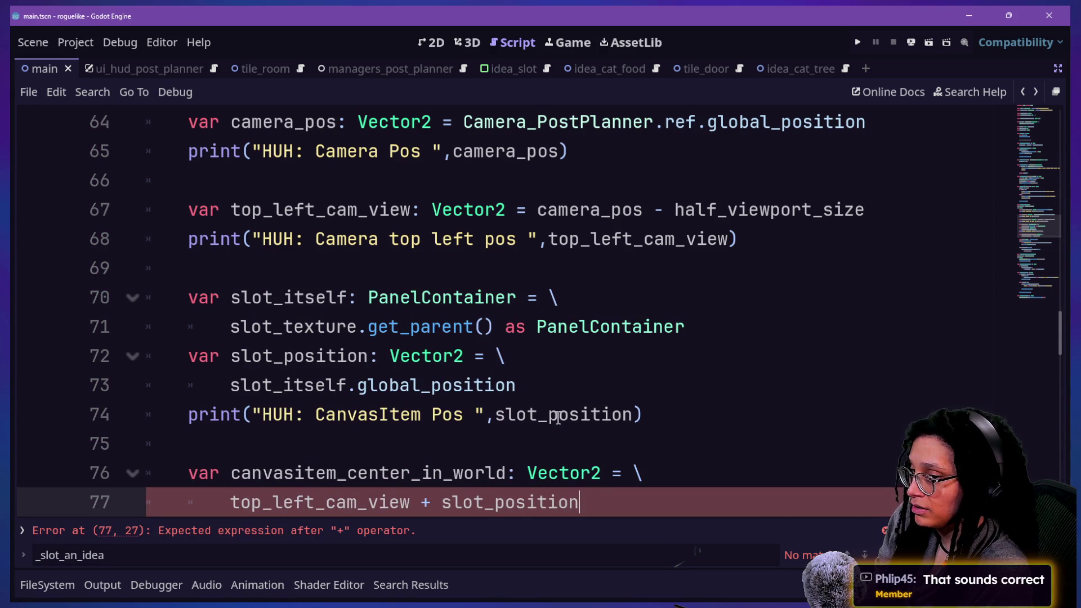
key("Return")
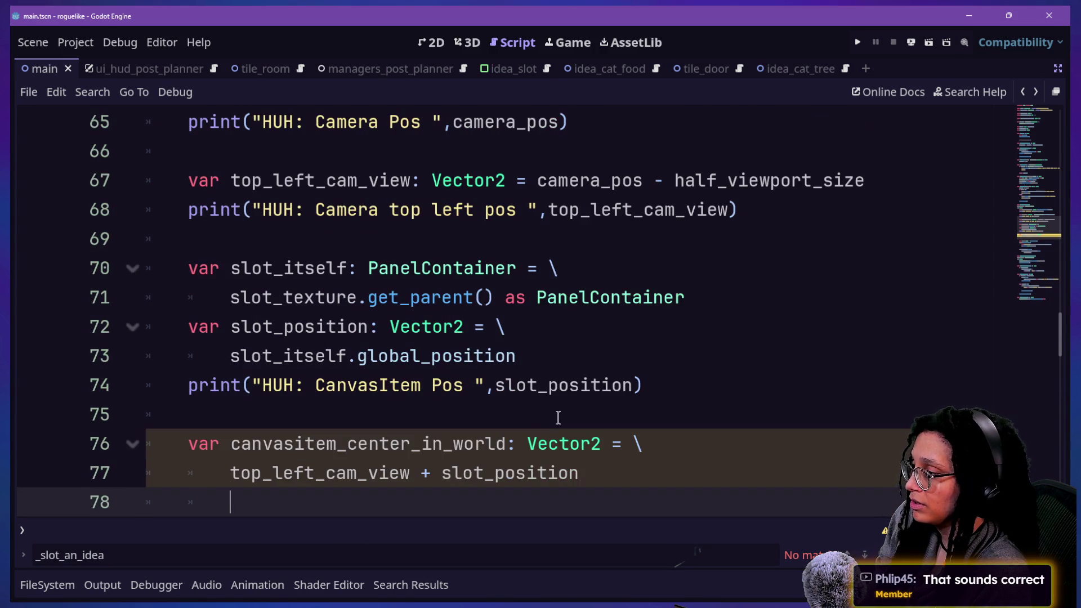
type("print(\"")
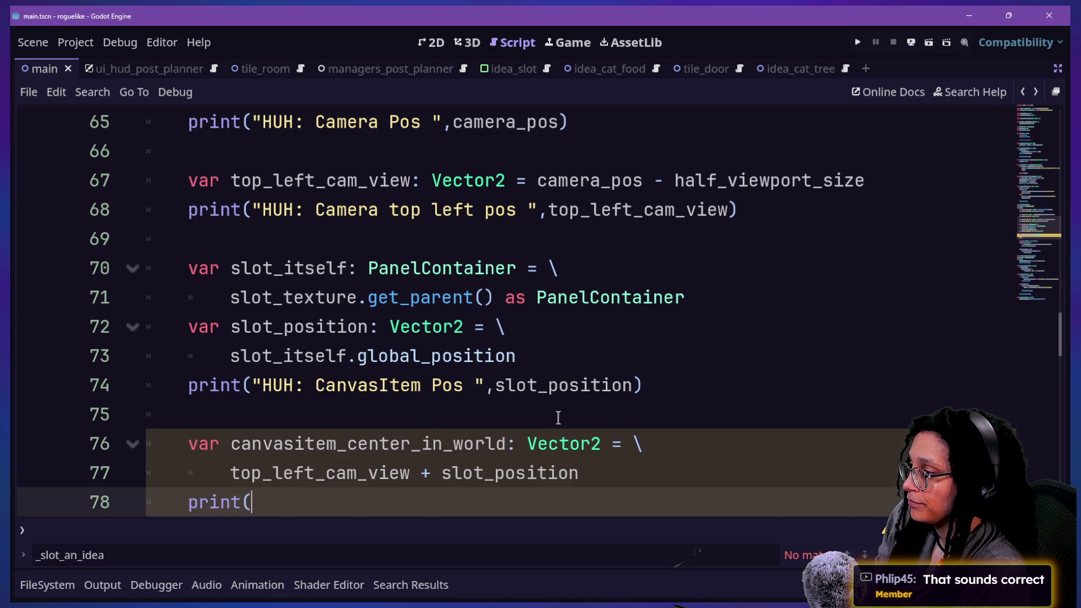
type("HUH: ")
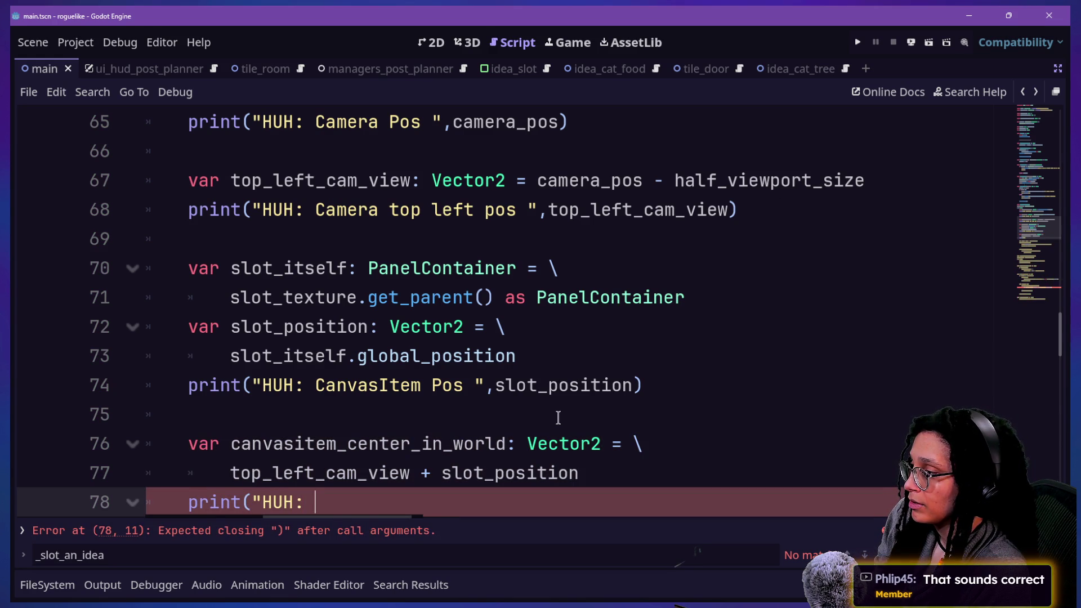
type("CanvasIt")
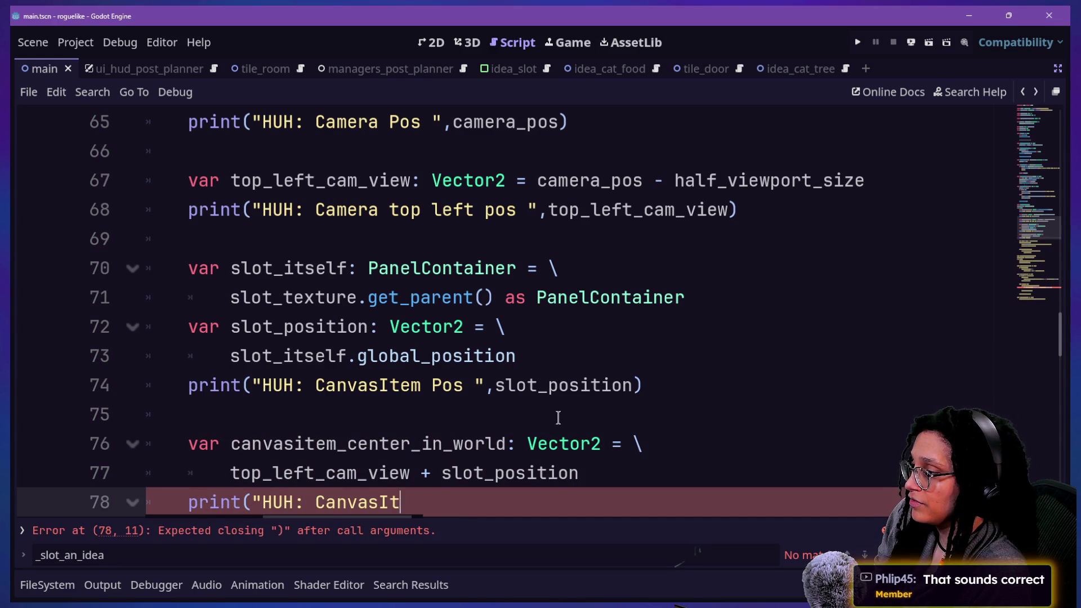
type("em's cen")
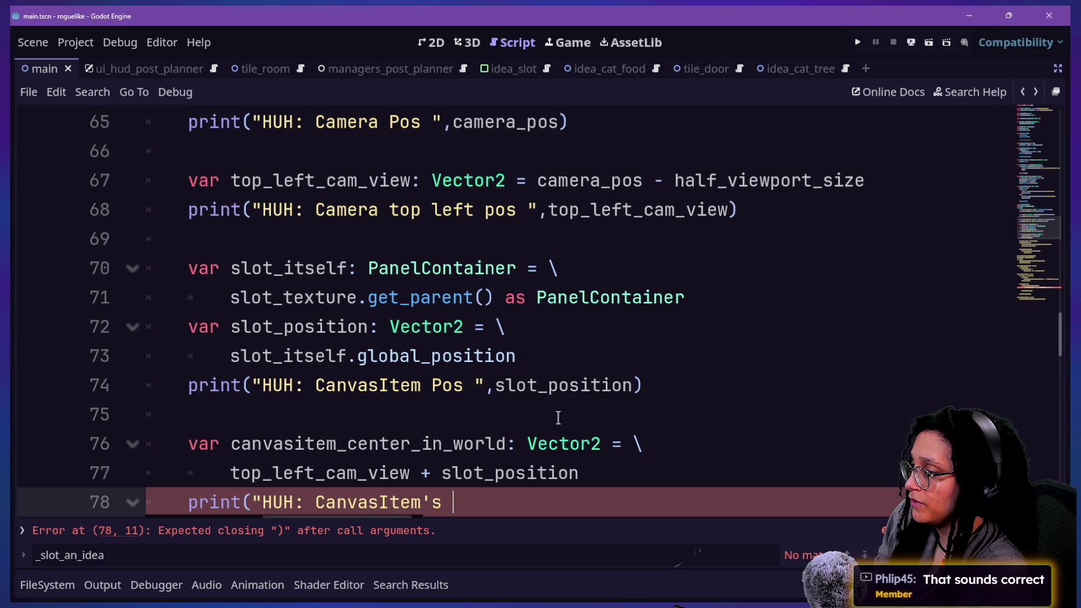
Step: Write the print label "CanvasItem's origin relative to the world" followed by a comma separator
key("BackSpace")
key("BackSpace")
key("BackSpace")
key("BackSpace")
key("BackSpace")
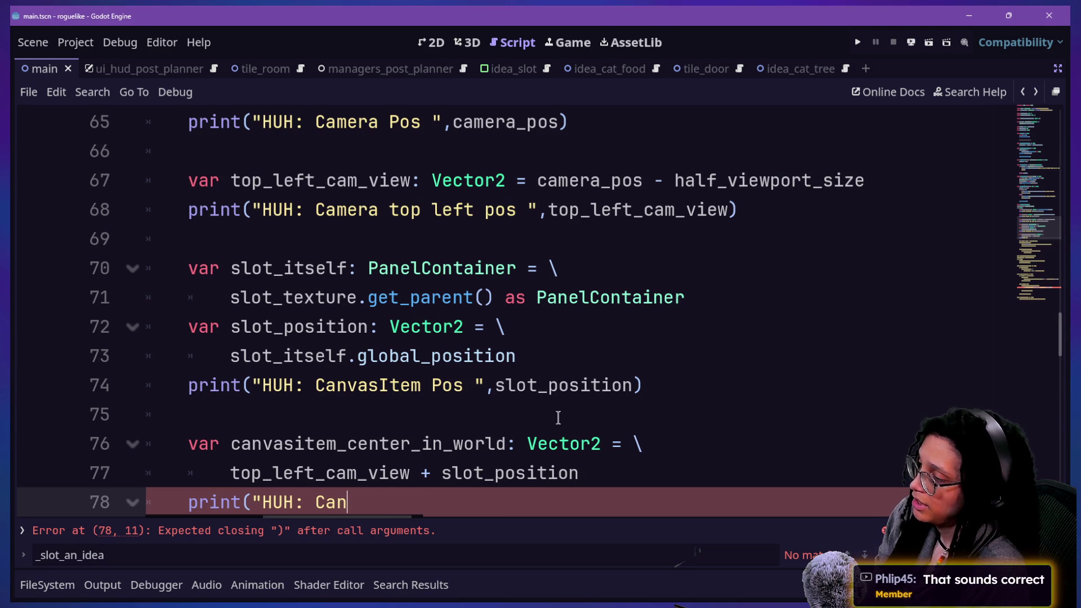
type("vas")
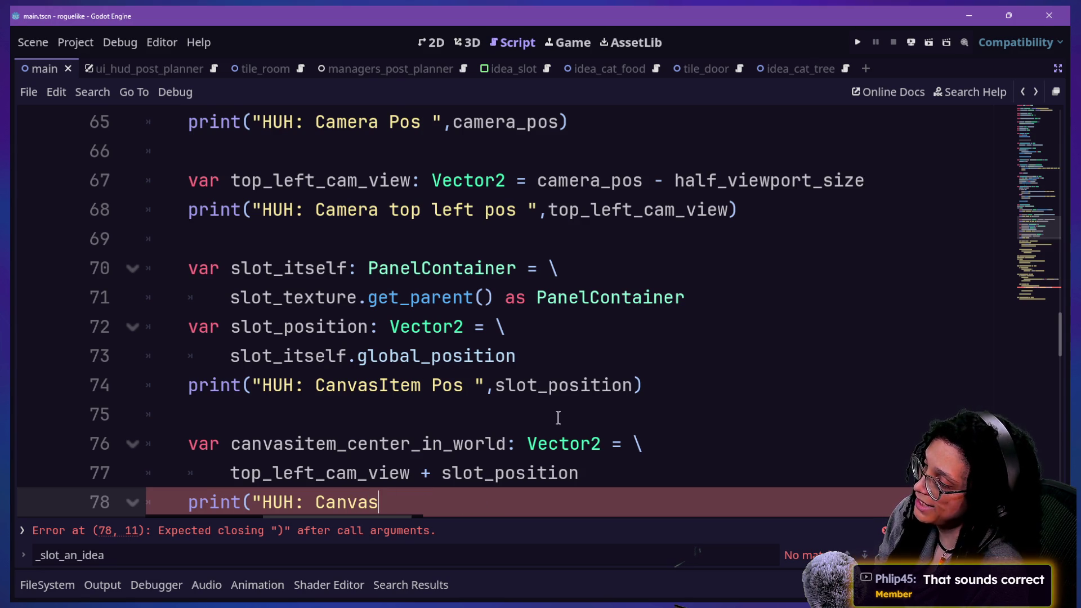
type("Item's c")
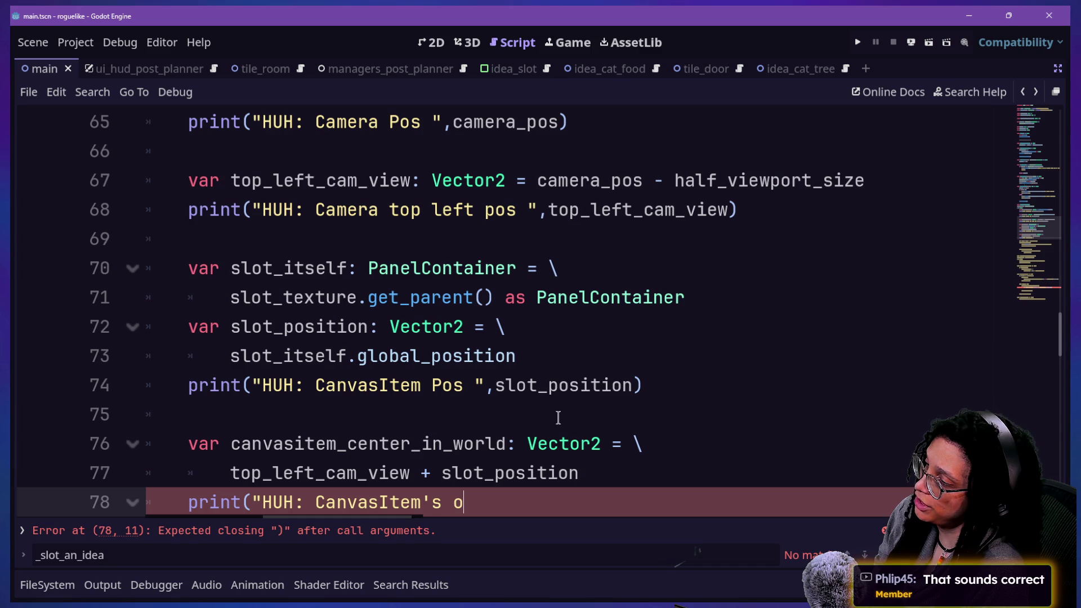
type("enter")
key("BackSpace")
key("BackSpace")
key("BackSpace")
type("origin r")
type("elavit")
key("BackSpace")
key("BackSpace")
key("BackSpace")
type("tive to the world")
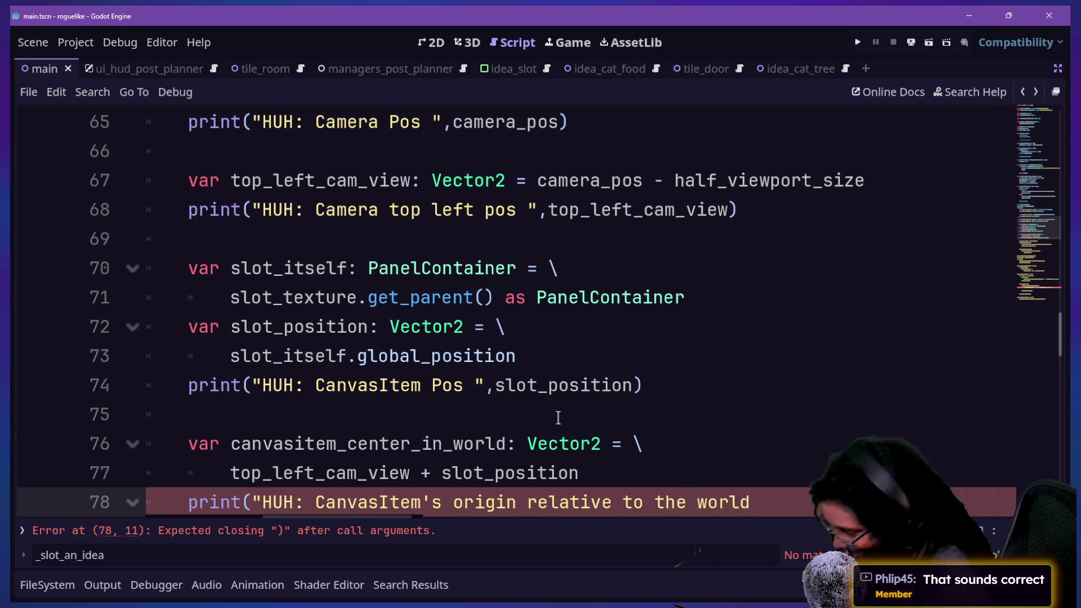
type("\" ")
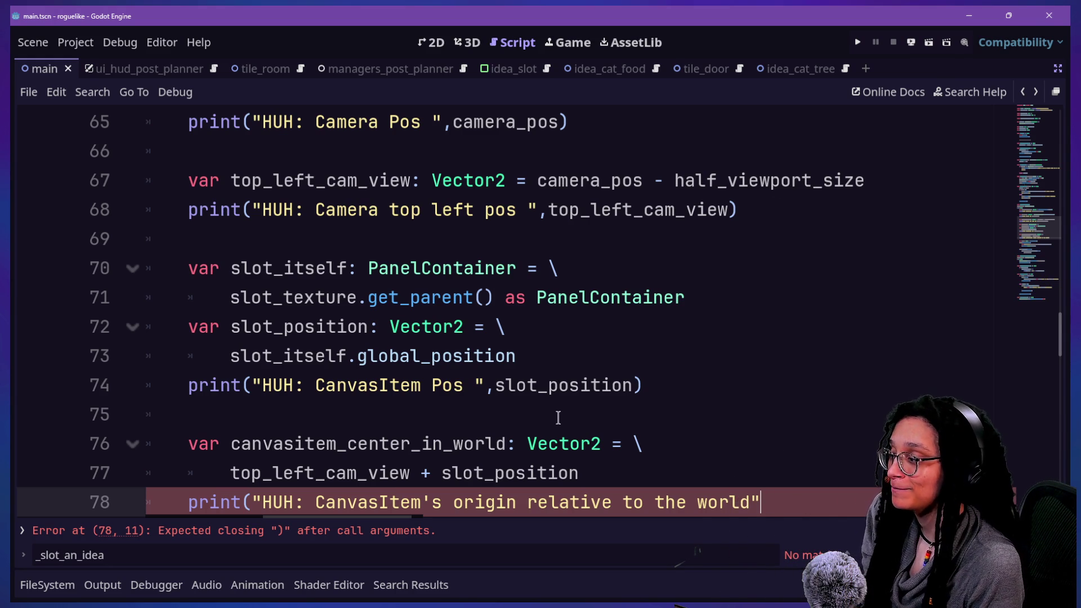
type(")")
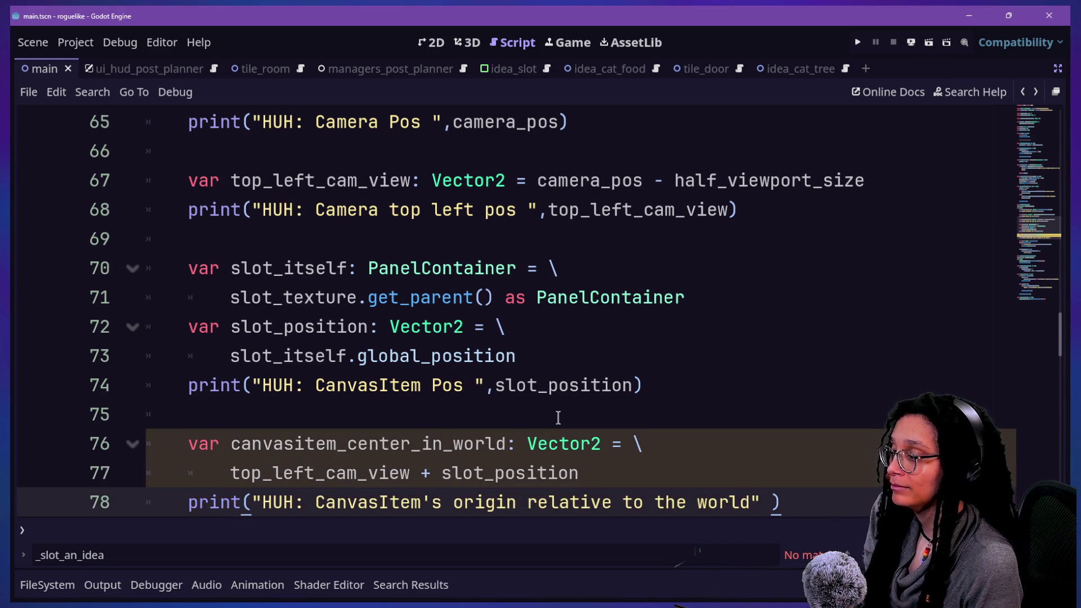
key("BackSpace")
type(",")
key("Left")
key("Left")
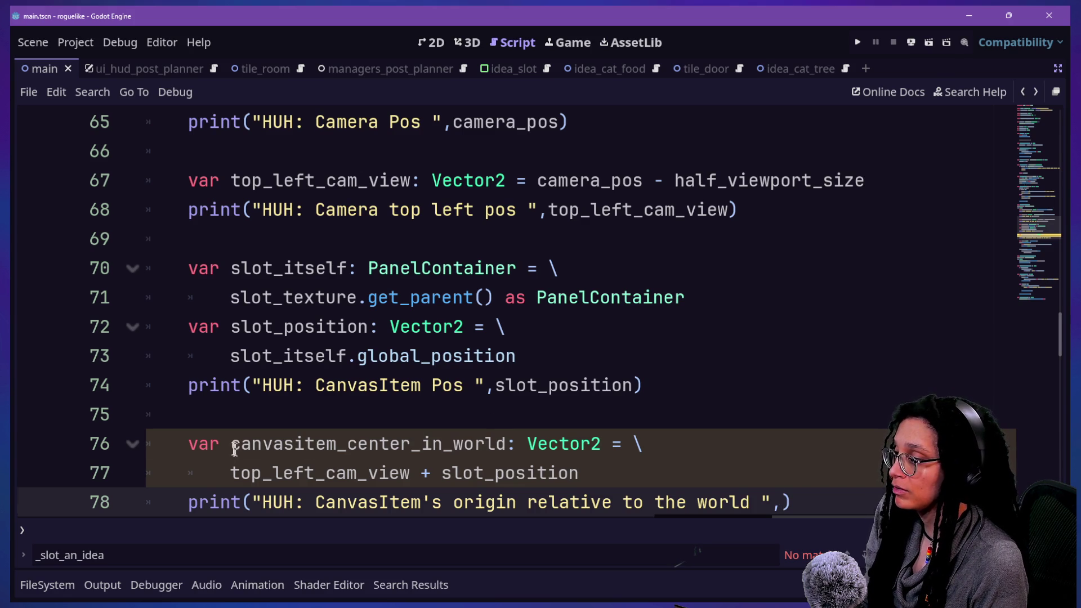
Step: Paste canvasitem_center_in_world as the printed value, then select the new lines and switch to Firefox
left_click_drag(231, 444, 507, 444)
key("ctrl+c")
left_click(781, 502)
key("ctrl+v")
mouse_move(493, 502)
left_mouse_down()
mouse_move(356, 420)
mouse_move(187, 417)
left_mouse_up()
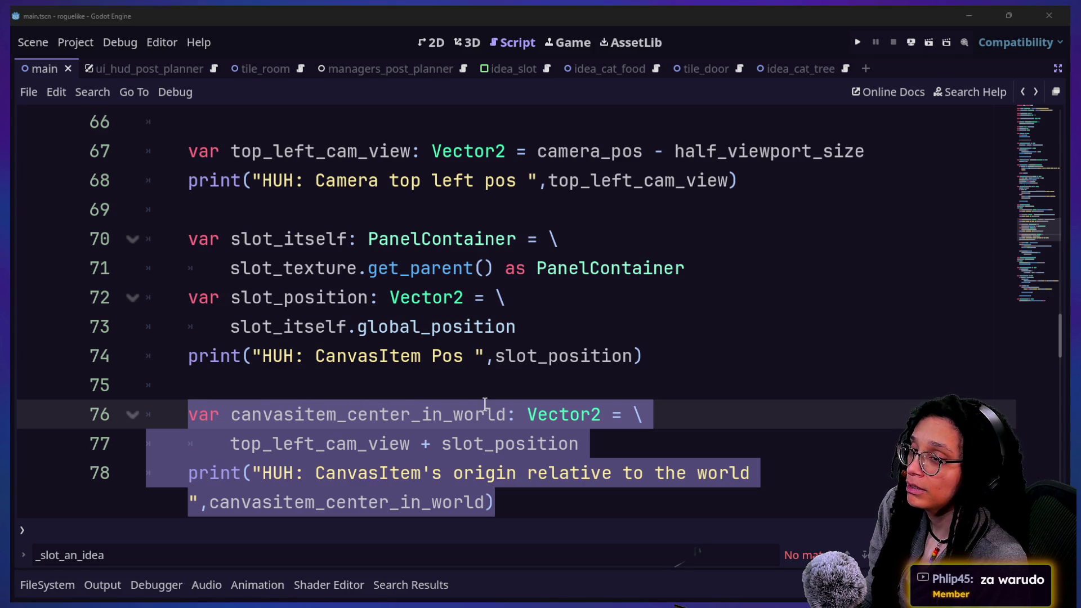
key("alt+Tab")
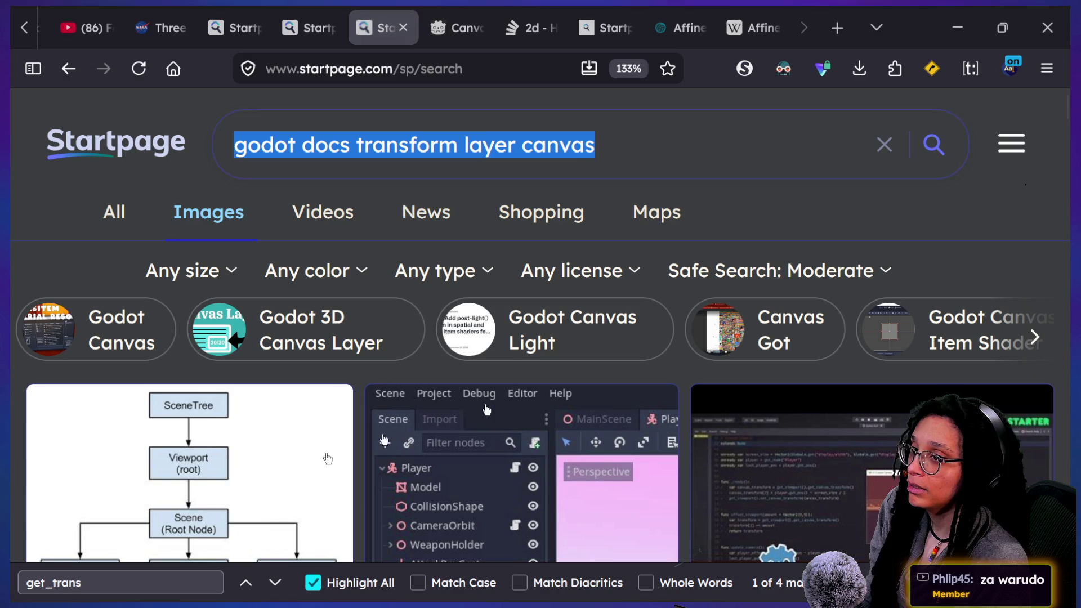
scroll(407, 11, "up", 3)
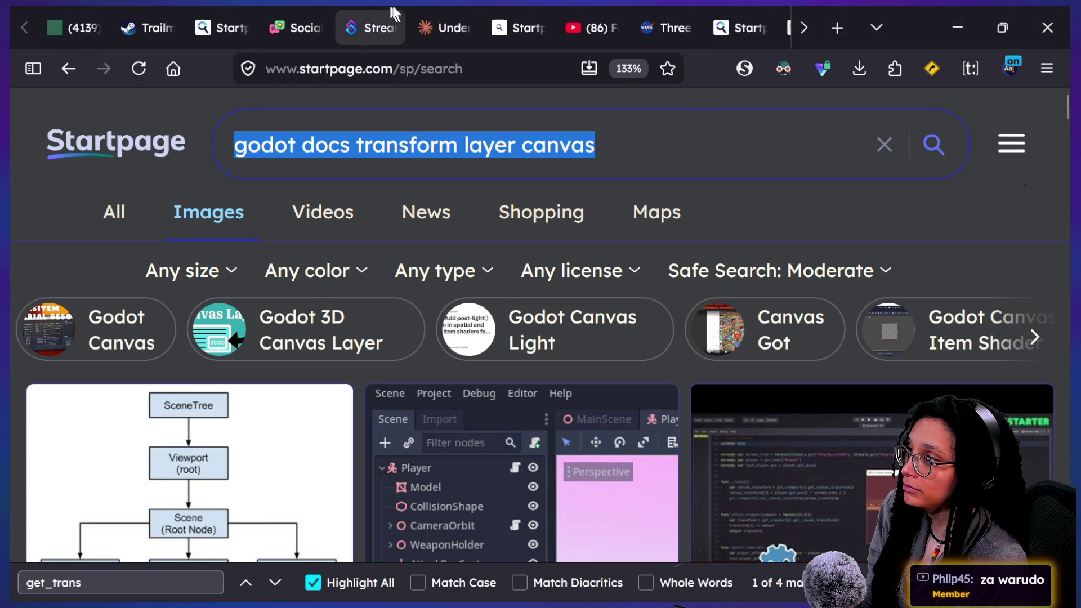
left_click(405, 17)
left_click(257, 484)
key("ctrl+v")
key("shift+Return")
key("shift+Return")
type("is tat")
key("BackSpace")
key("BackSpace")
type("hat an")
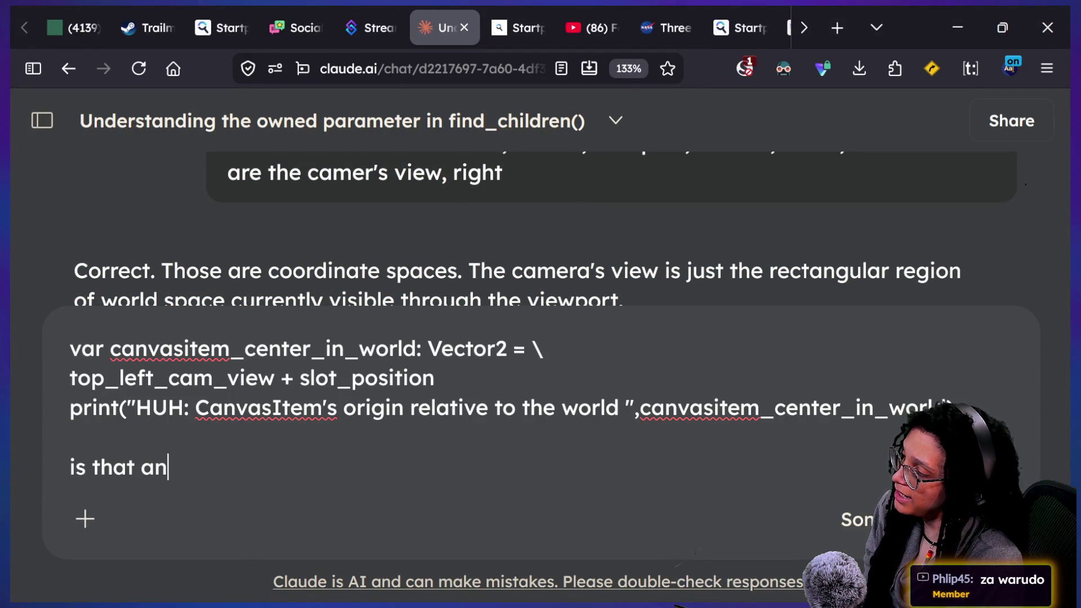
type(" accurate naming fo")
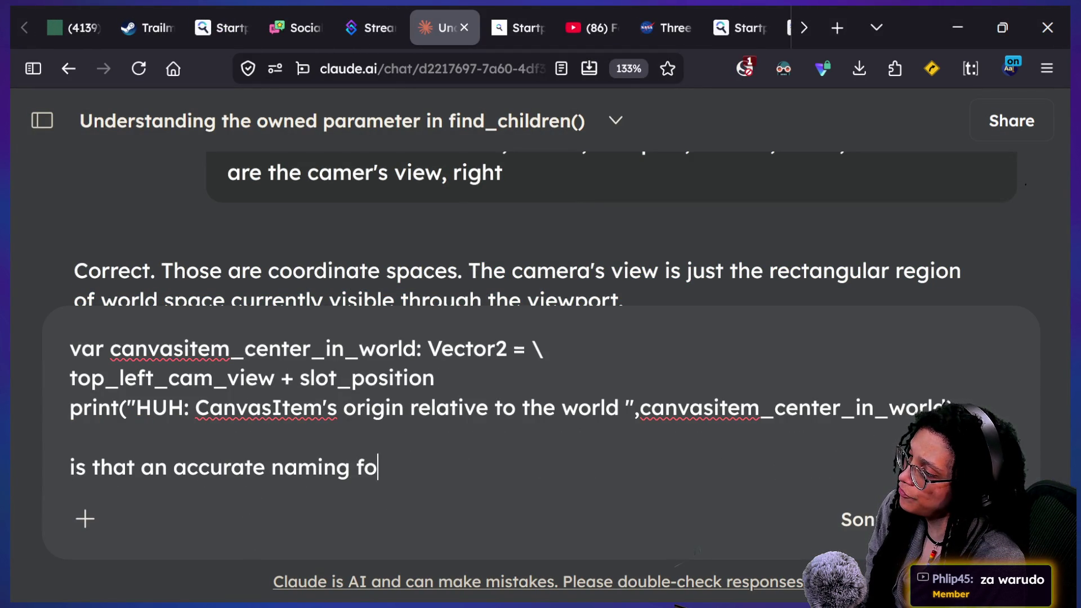
type("r the thing that it is")
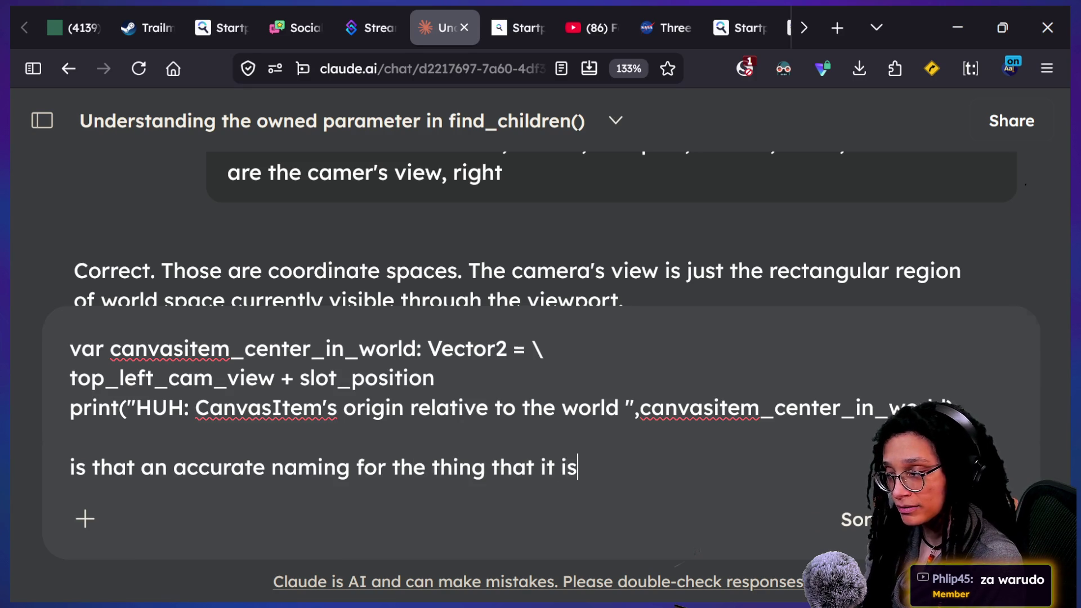
key("Return")
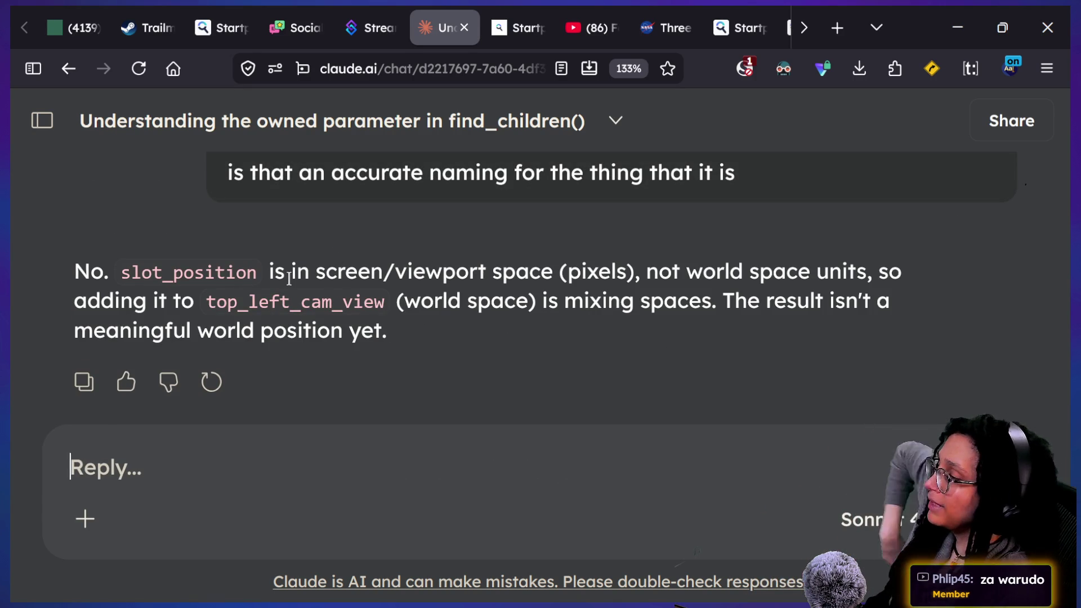
left_click_drag(314, 272, 554, 272)
left_click(548, 273)
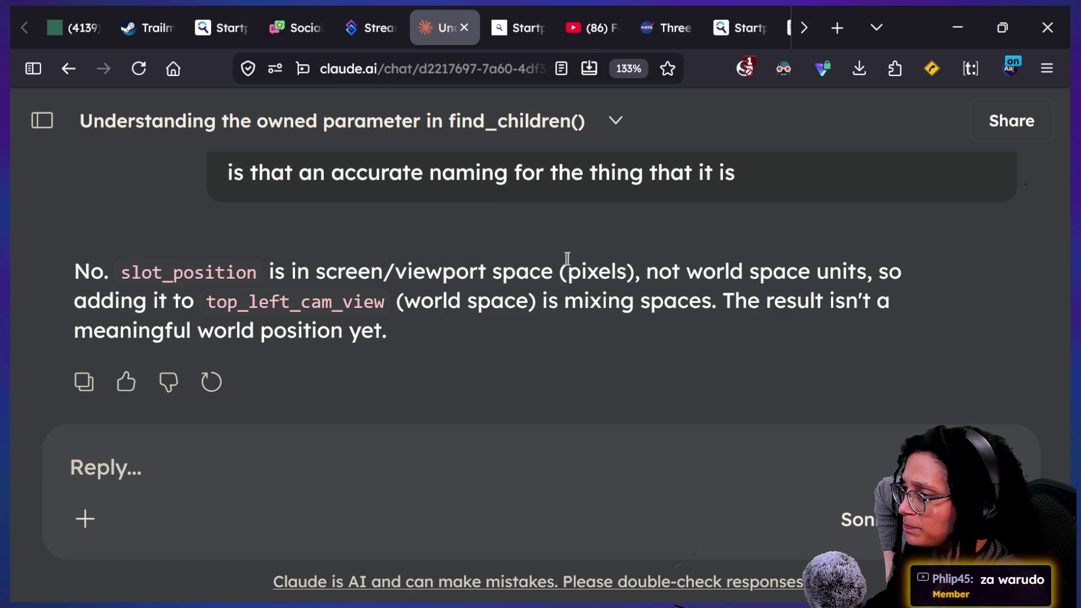
left_click_drag(646, 271, 210, 297)
left_click(215, 302)
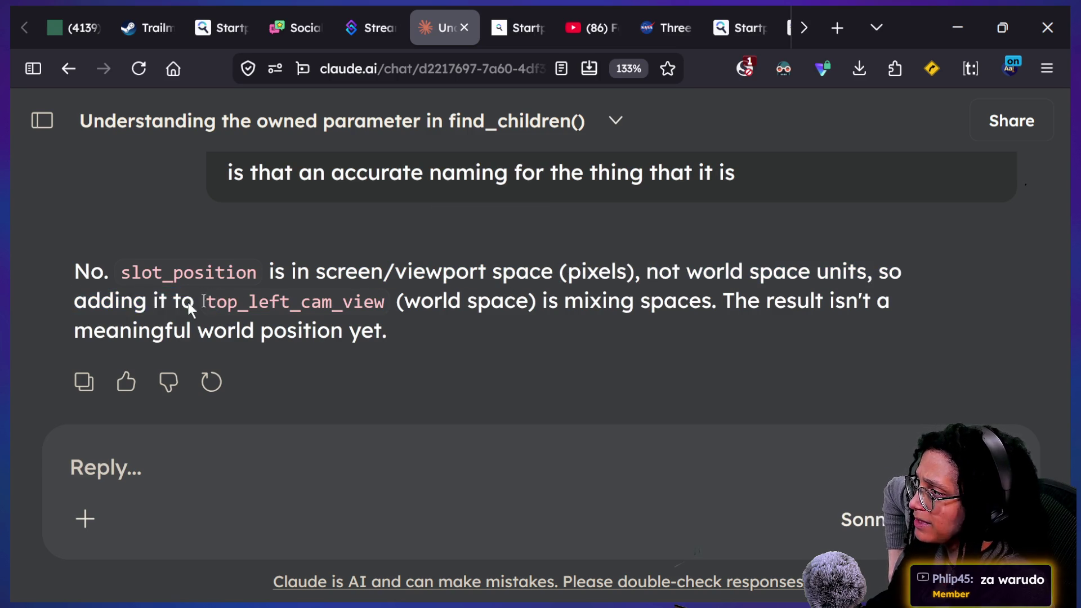
left_click_drag(102, 302, 322, 302)
left_click(359, 299)
left_click_drag(394, 301, 195, 330)
left_click(196, 329)
left_click_drag(285, 302, 683, 336)
left_click(684, 335)
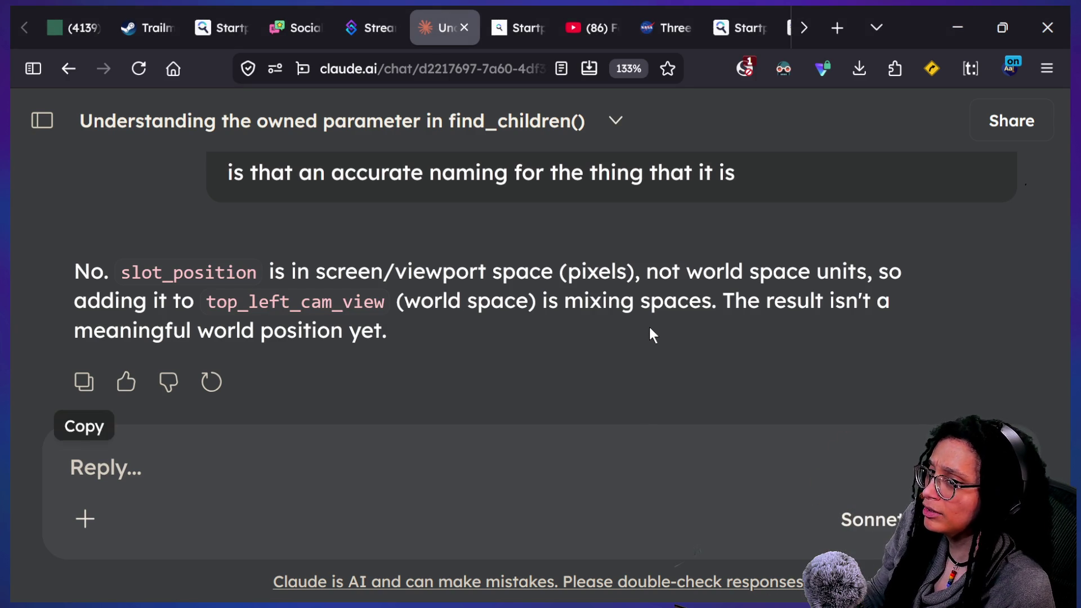
left_click(398, 444)
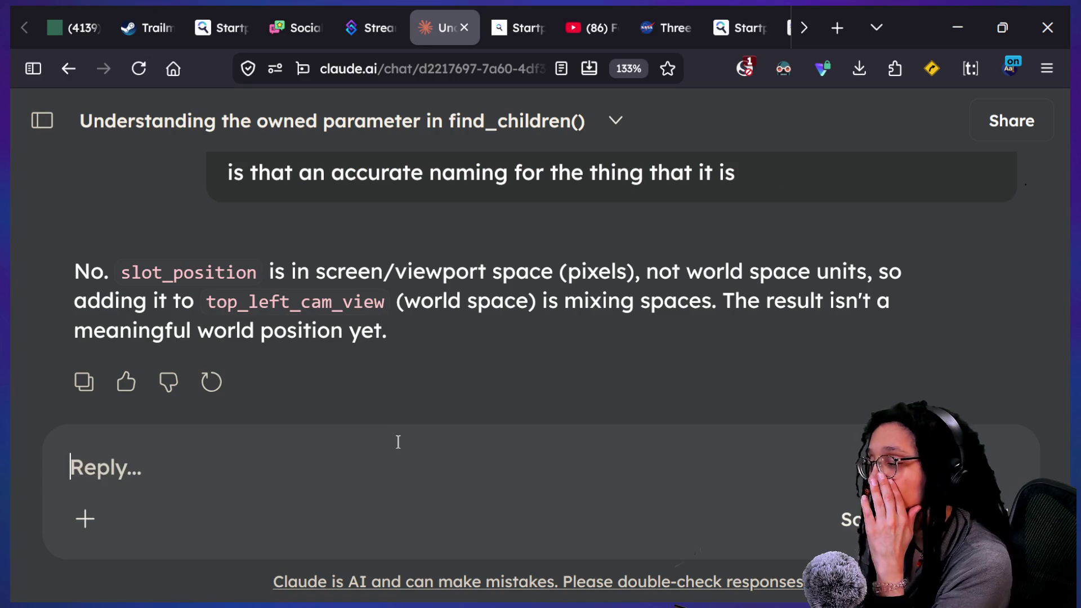
Step: Ask Claude what the 2D space sprites live in is called, then return to the Godot editor
type("what is t")
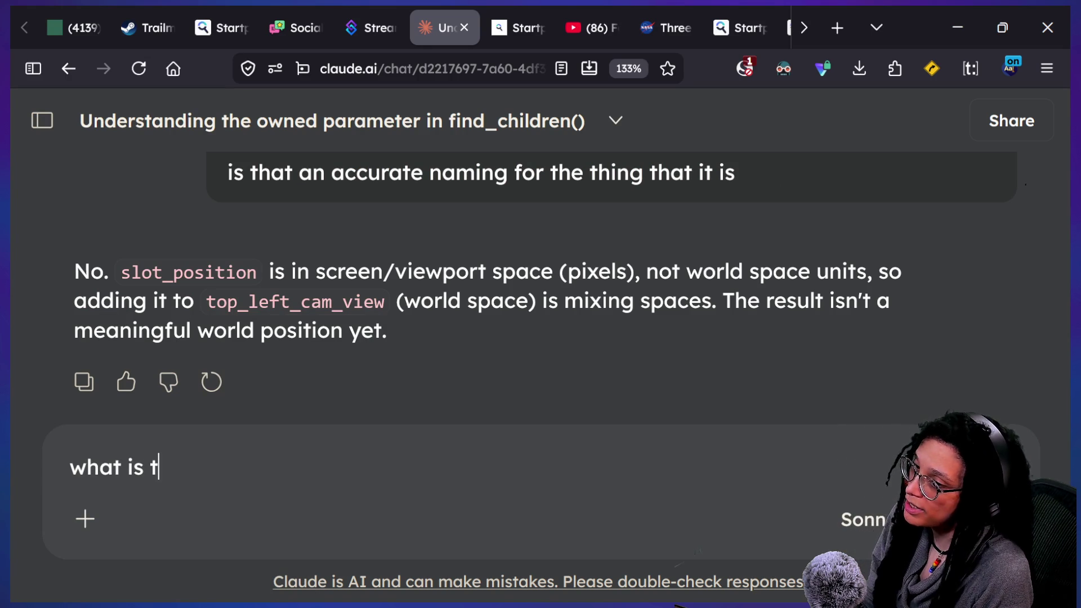
type("he 2d space that s")
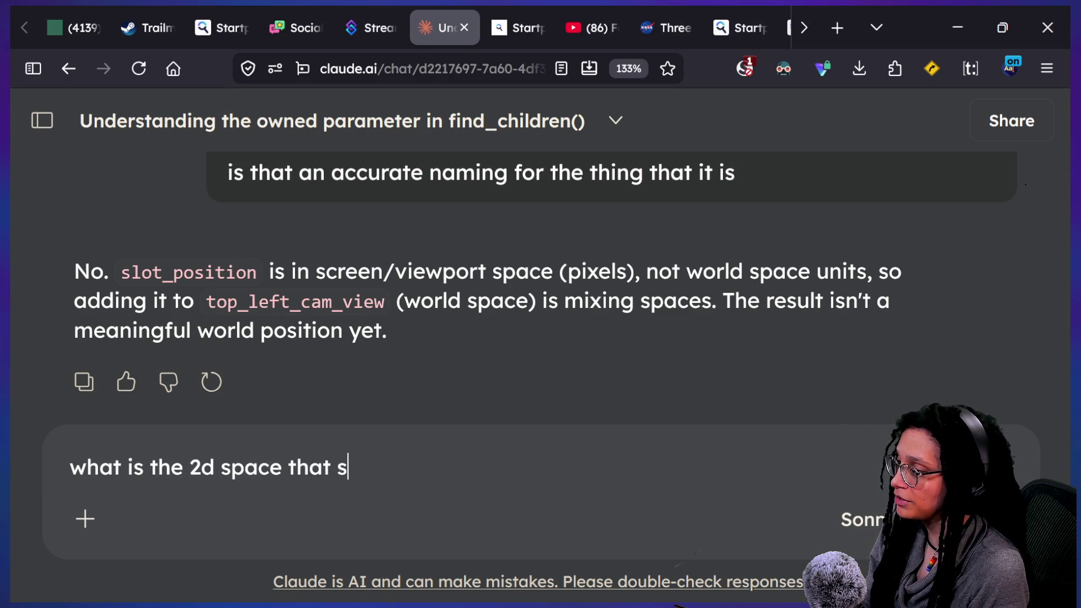
type("prites ar ein clalled")
key("Return")
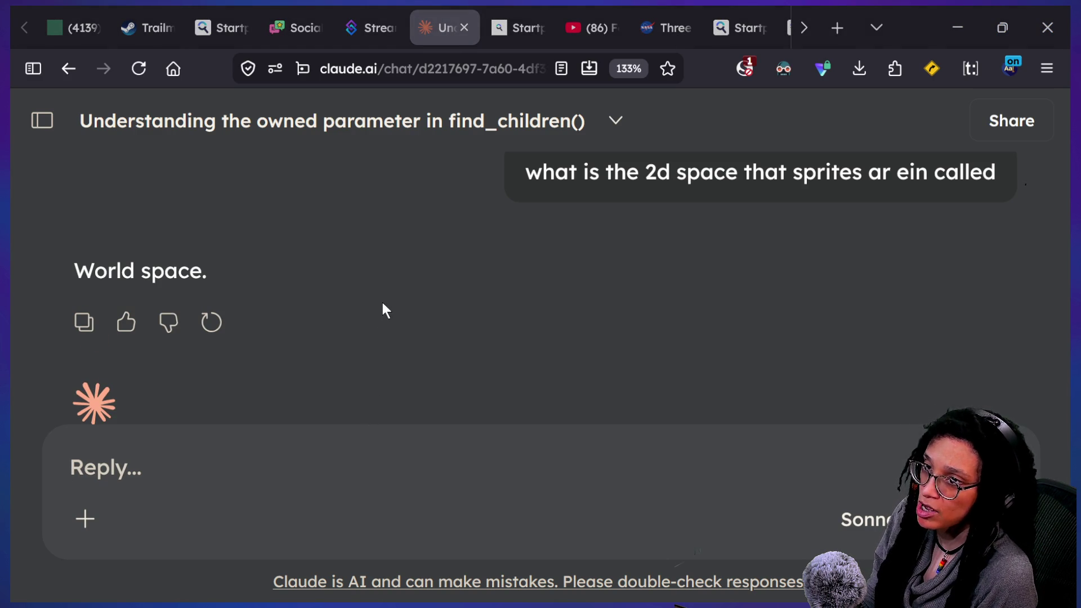
key("alt+Tab")
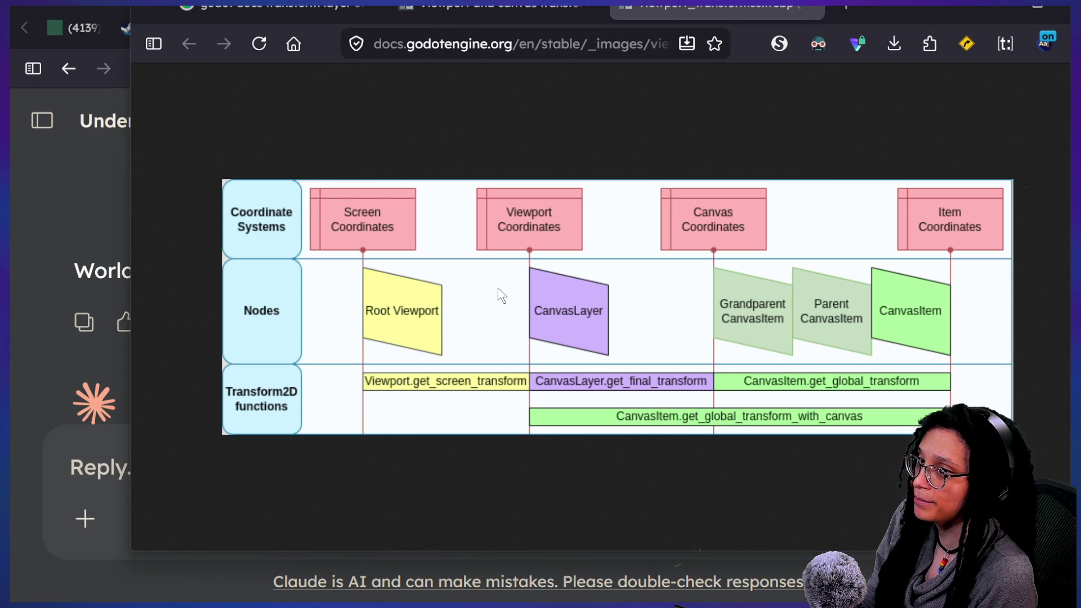
key("alt+Tab")
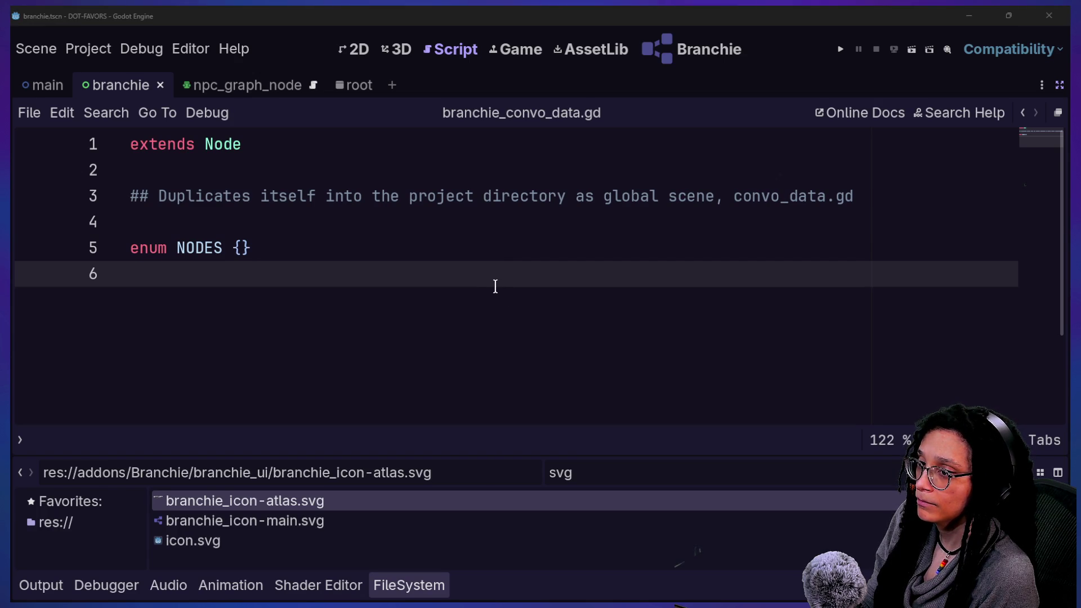
Step: Replace slot_position with canvasitem_center_in_world in the tween call, save, and run the project
key("alt+Tab")
left_click(399, 354)
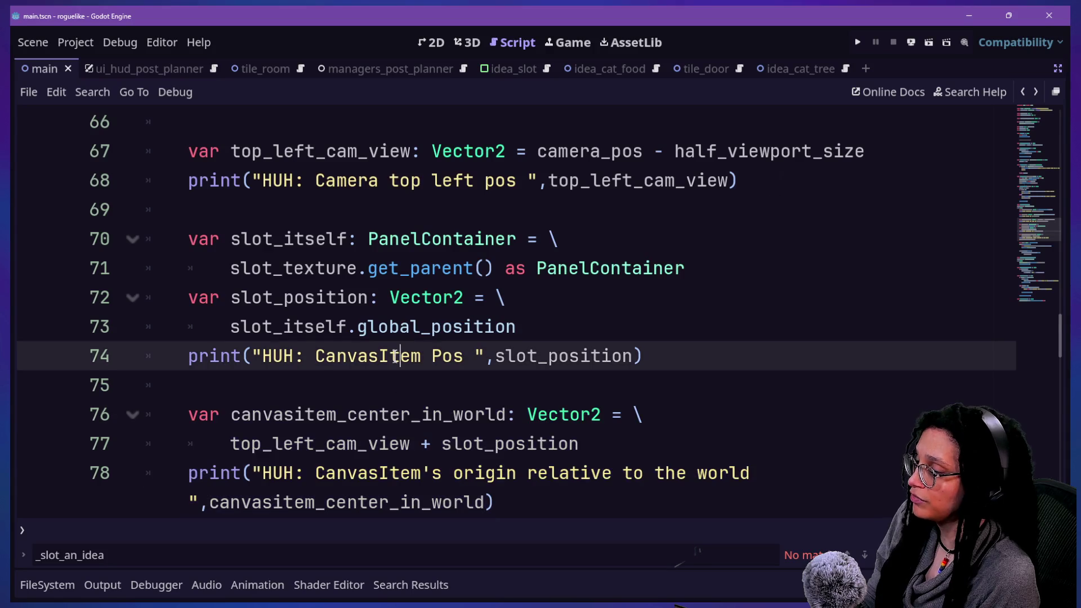
scroll(410, 352, "down", 1)
scroll(454, 338, "down", 2)
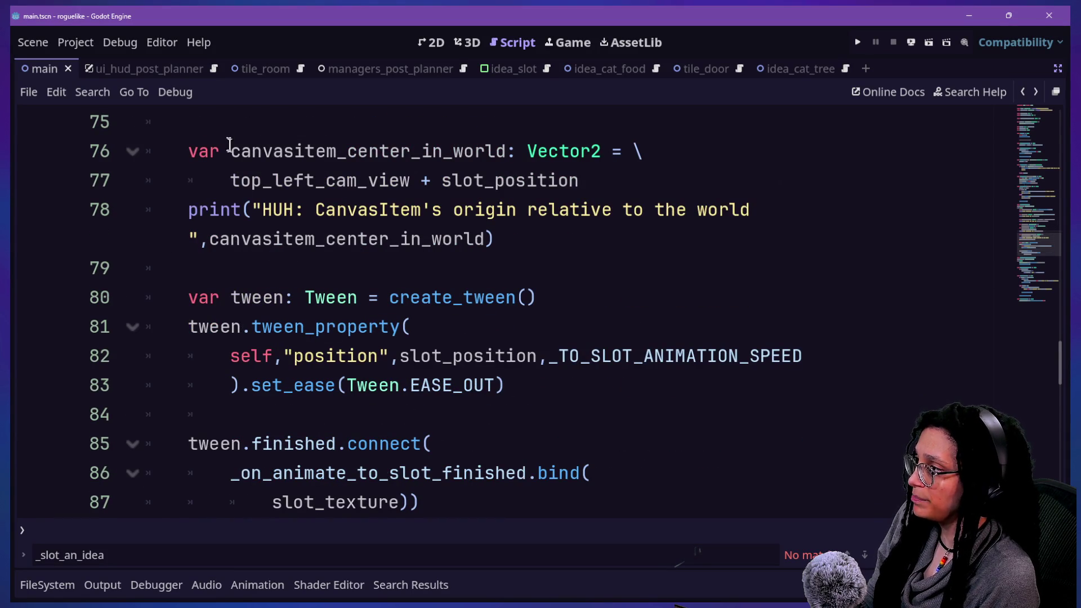
mouse_move(231, 158)
left_mouse_down()
mouse_move(579, 150)
mouse_move(506, 151)
left_mouse_up()
left_click_drag(399, 356, 536, 354)
type("canvasitem_center_in_world")
key("ctrl+s")
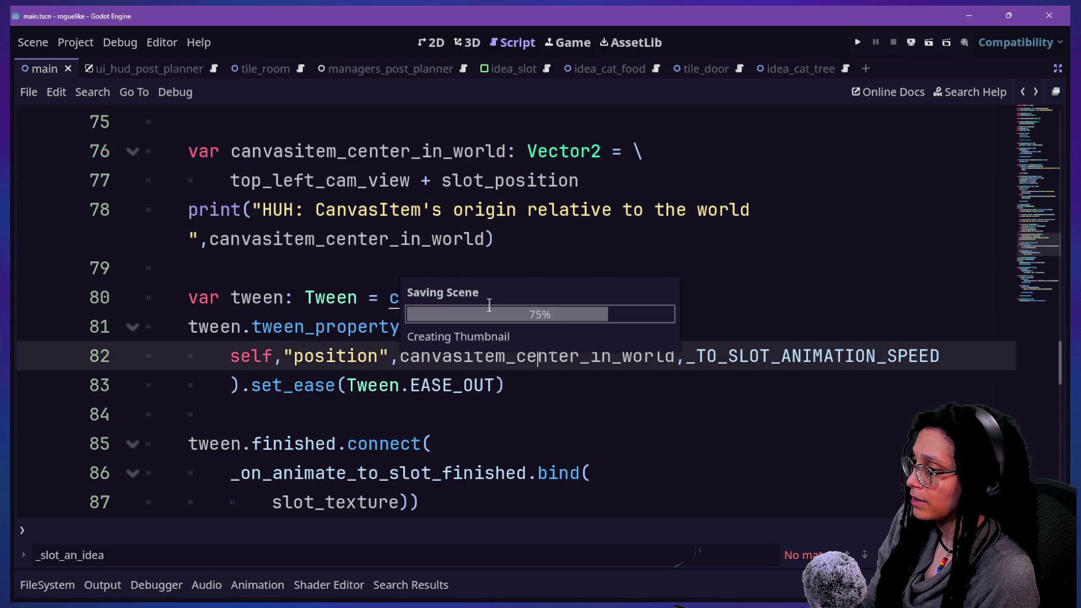
left_click(857, 43)
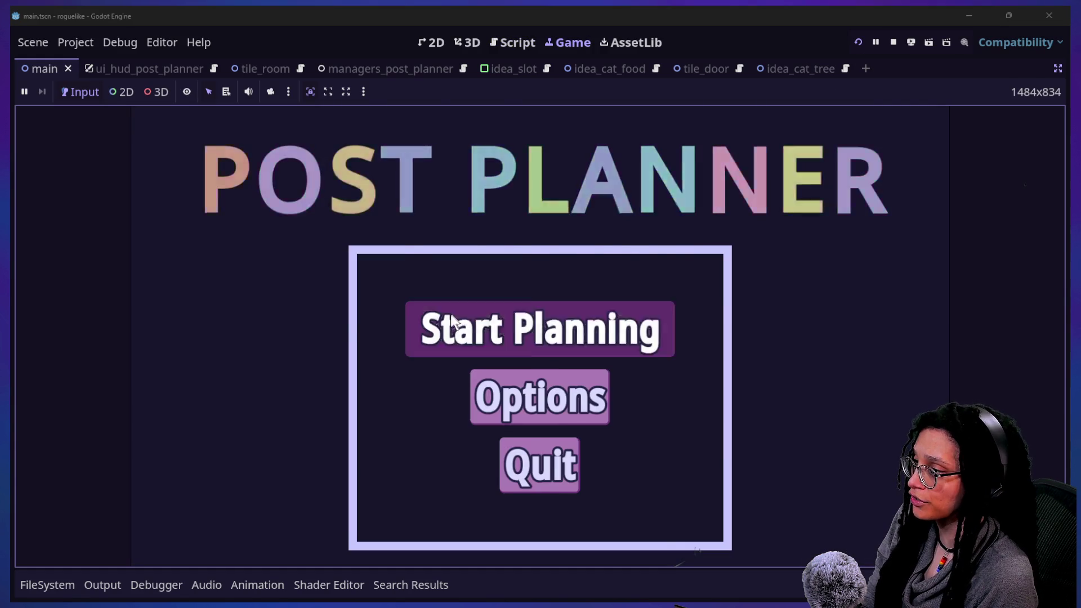
Step: Start Planning on the Mewsky platform, then restart the running game to its title menu
left_click(450, 314)
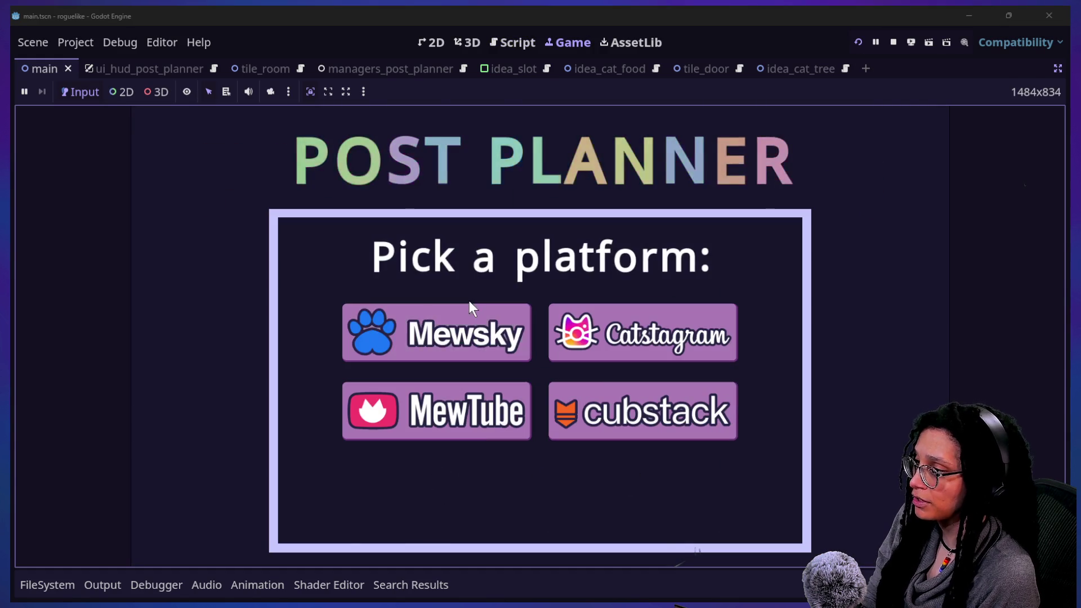
left_click(443, 350)
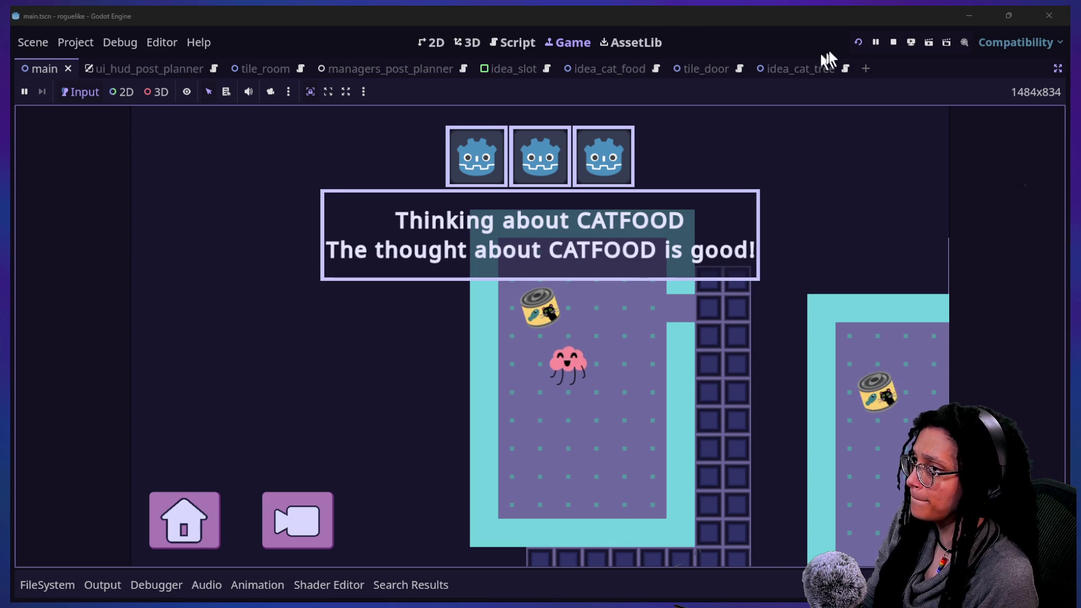
left_click(857, 43)
left_click(858, 43)
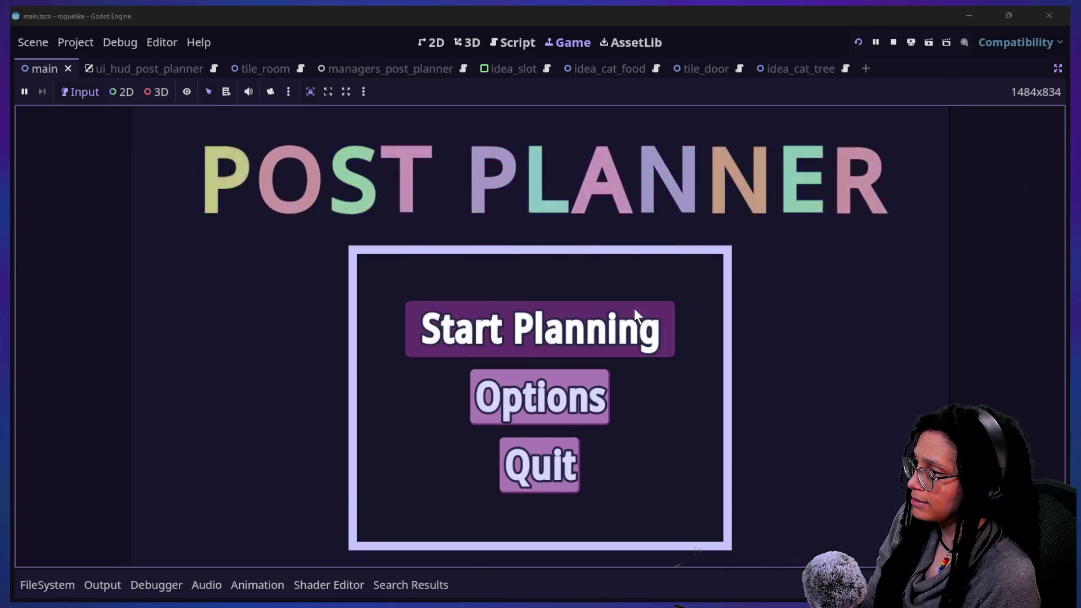
Step: Start Planning on cubstack and walk the character out of the room toward the cat food can
left_click(634, 309)
left_click(687, 415)
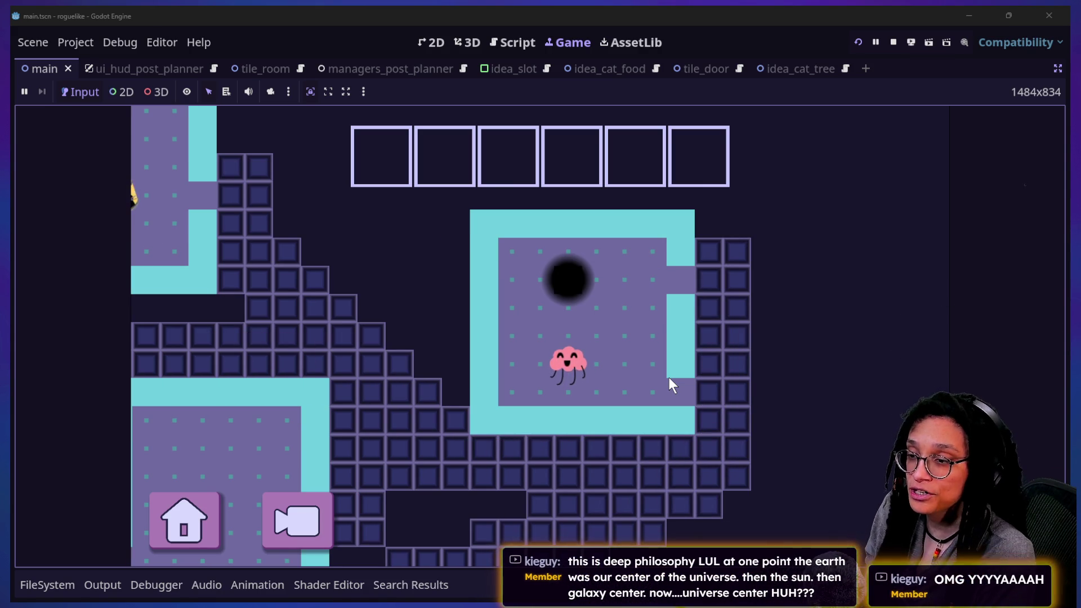
left_click(669, 377)
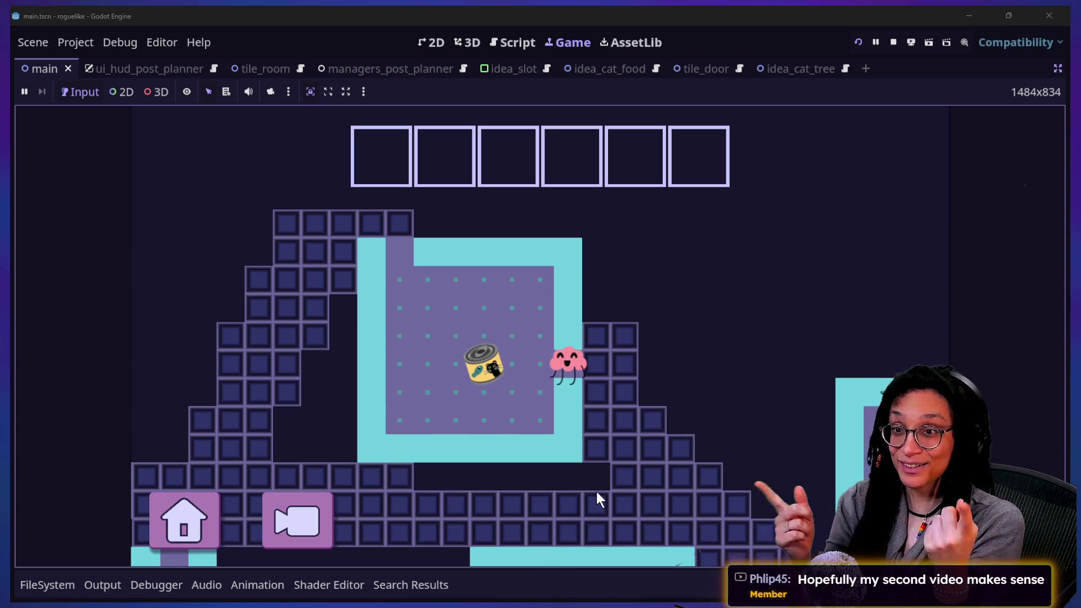
key("Left")
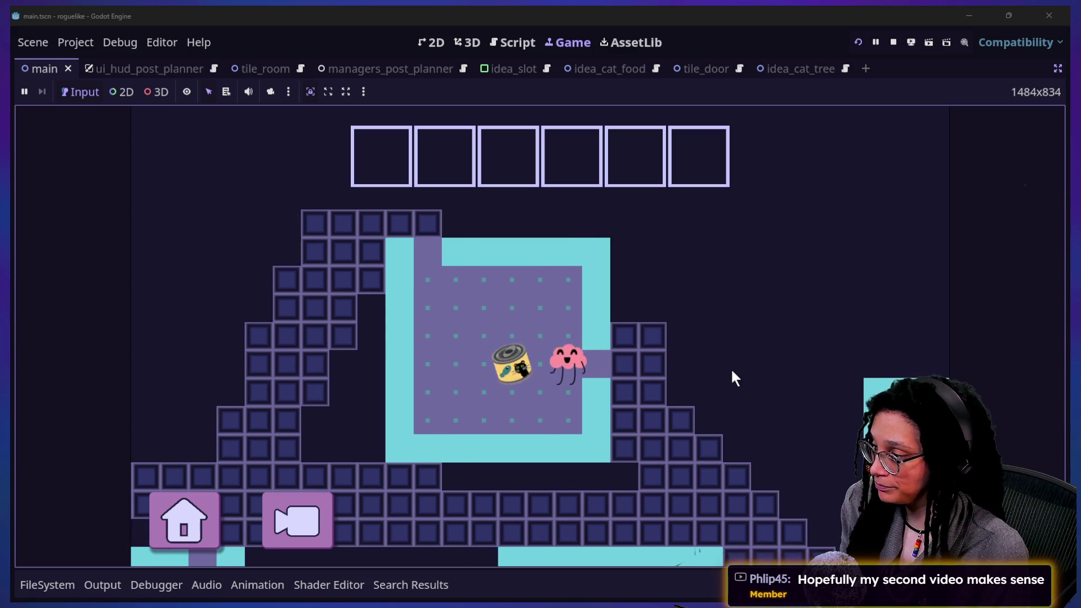
Step: Step the character onto the cat food can and open the Output log
key("Left")
left_click(96, 587)
left_click(93, 584)
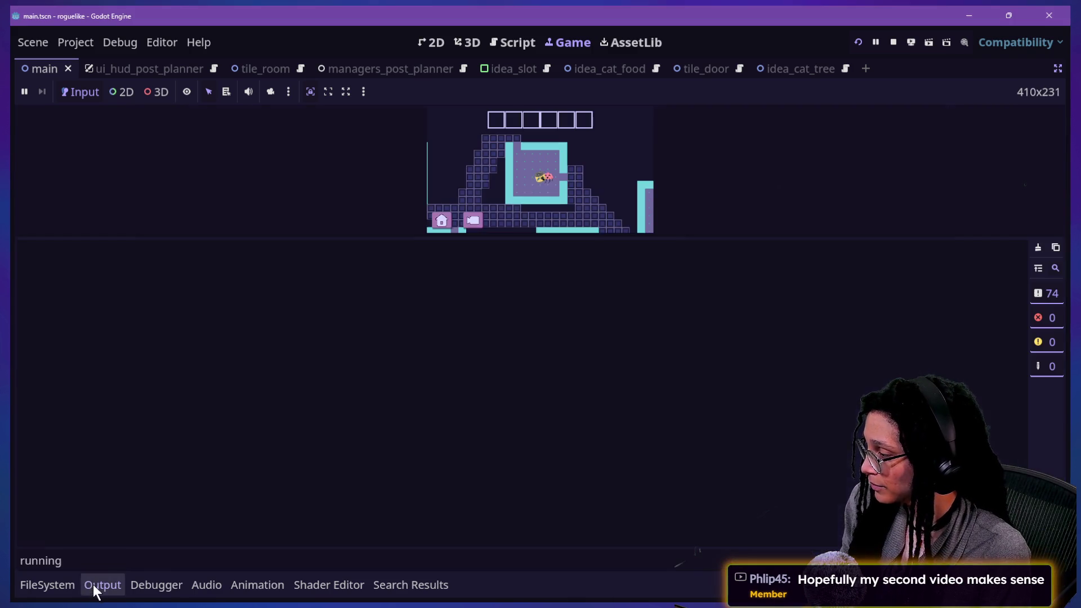
left_click(515, 236)
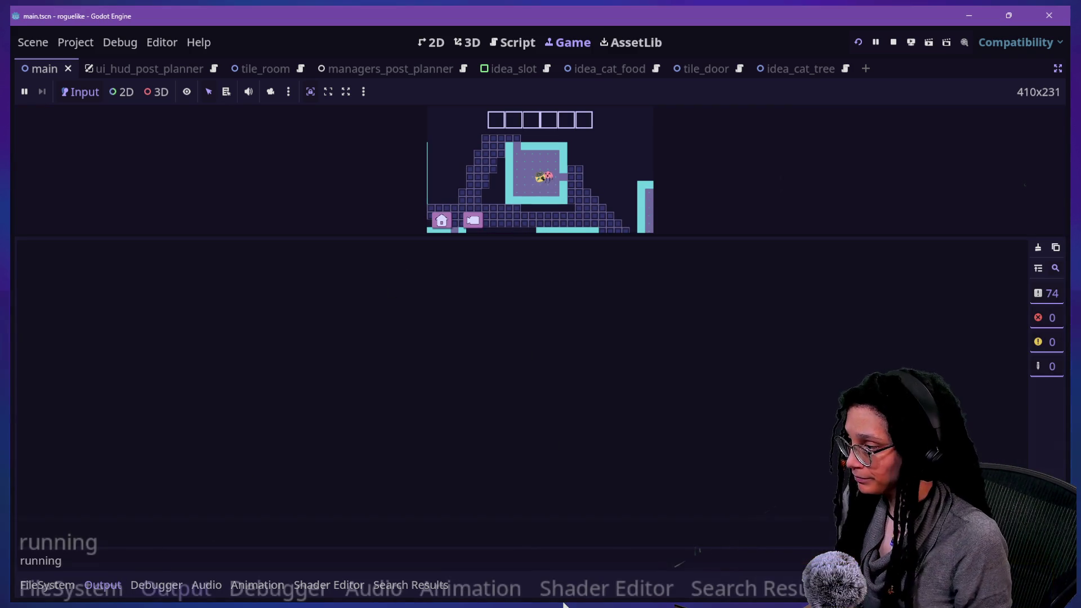
Step: Filter the Output log to "huh" and enlarge the running game view above it
double_click(40, 560)
type("huh")
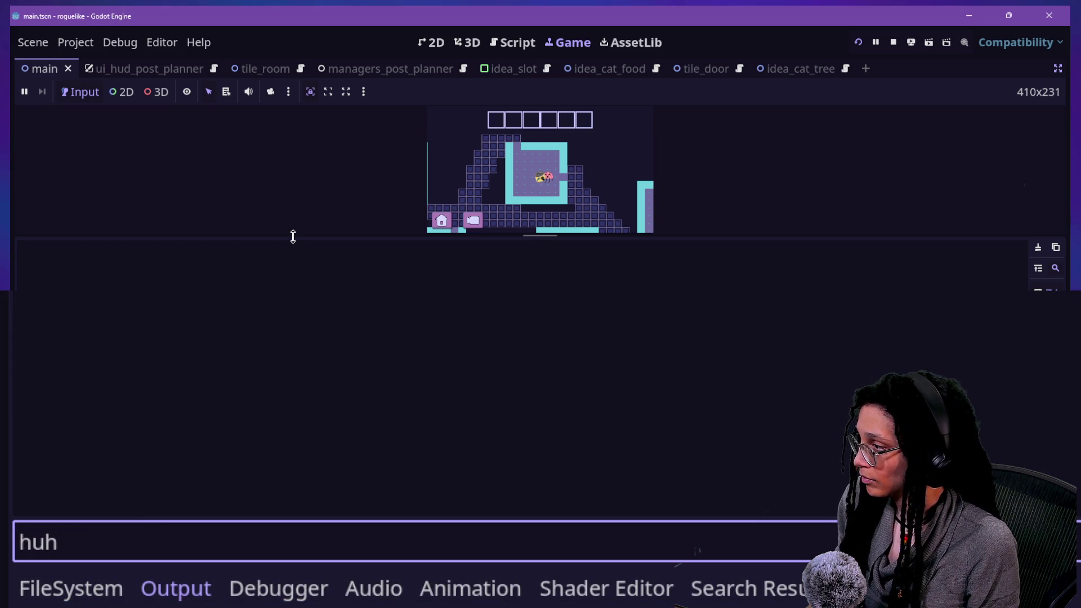
left_click_drag(293, 238, 293, 430)
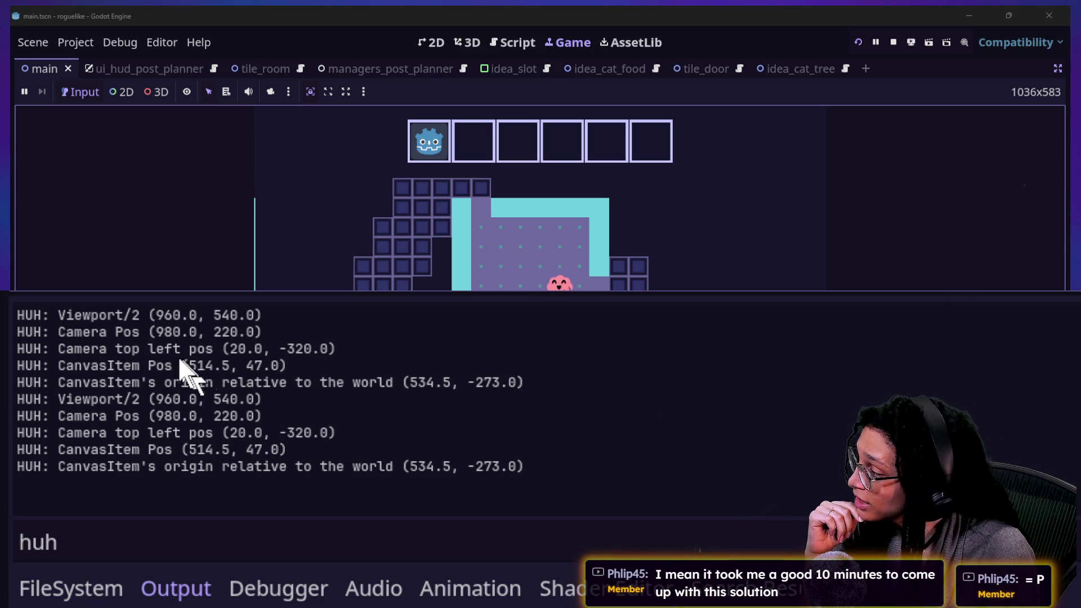
left_click(166, 332)
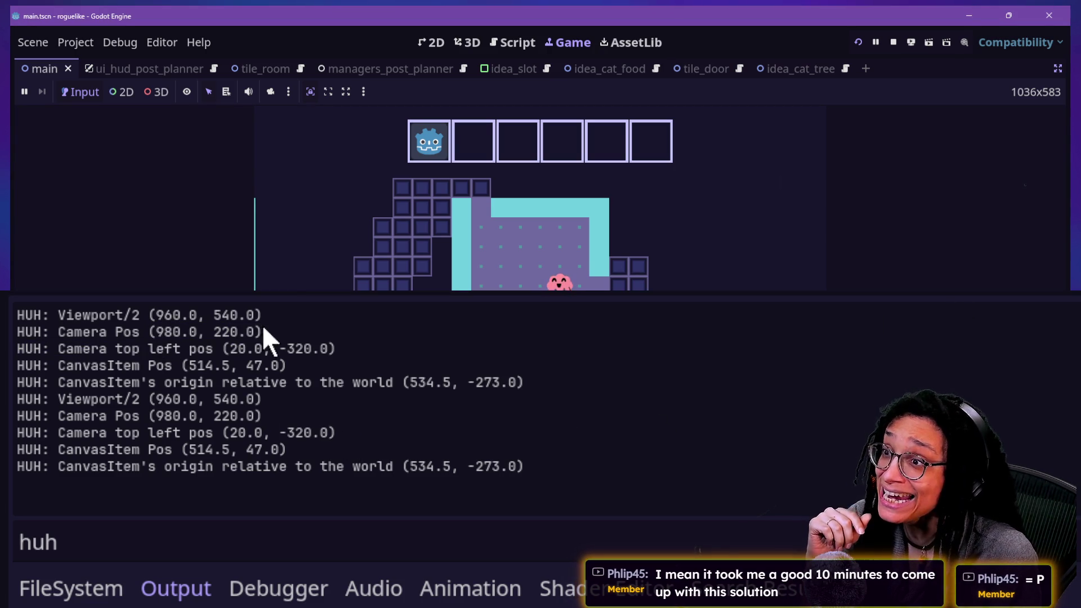
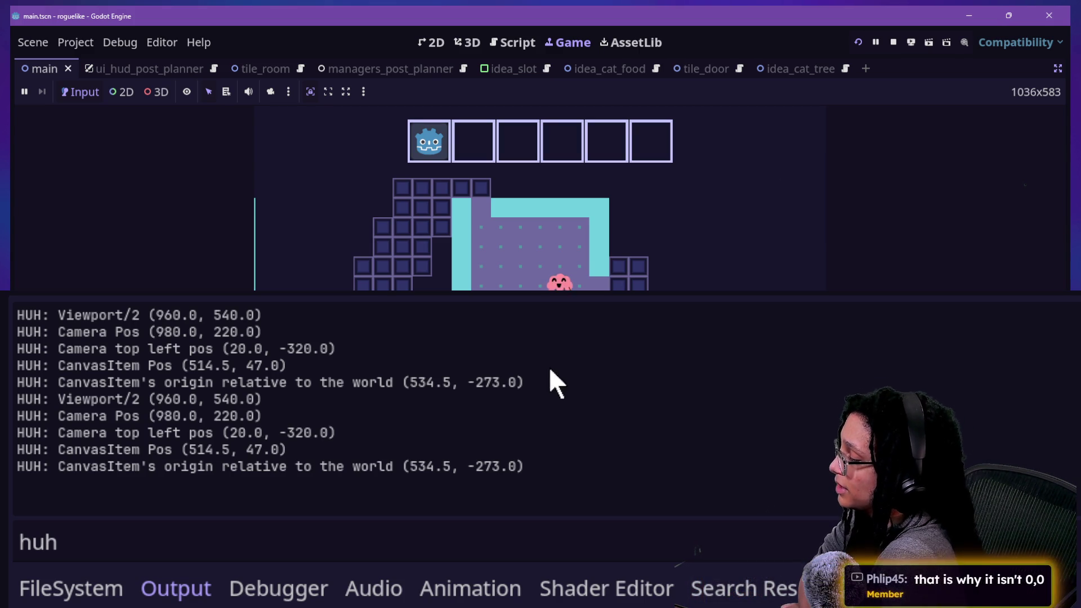
Step: Select the five HUH debug lines in the Godot output log
left_click_drag(535, 455, 50, 449)
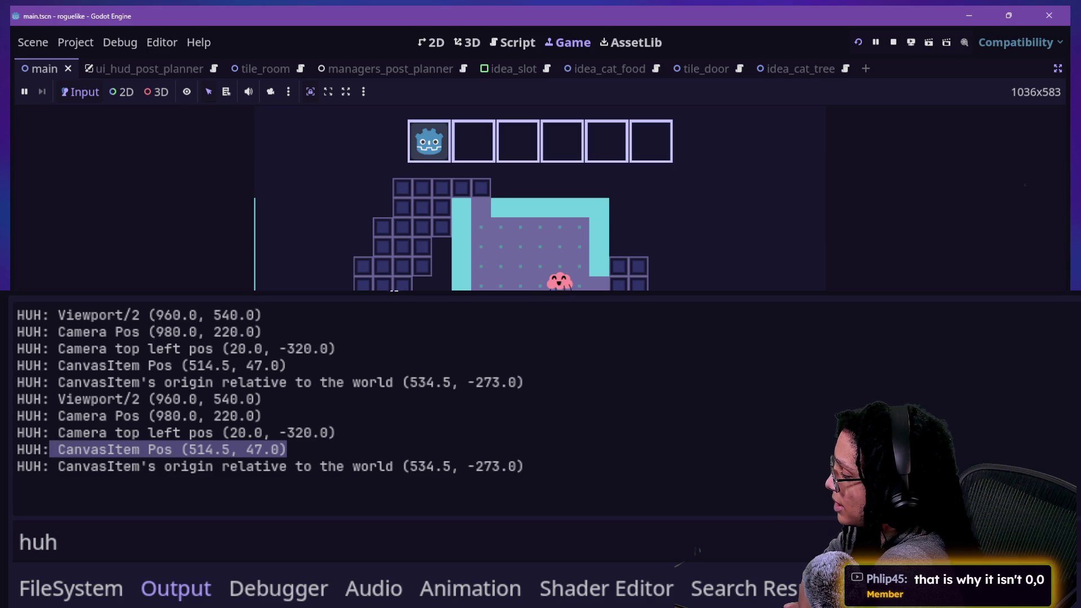
mouse_move(16, 399)
left_mouse_down()
mouse_move(141, 403)
mouse_move(476, 467)
left_mouse_up()
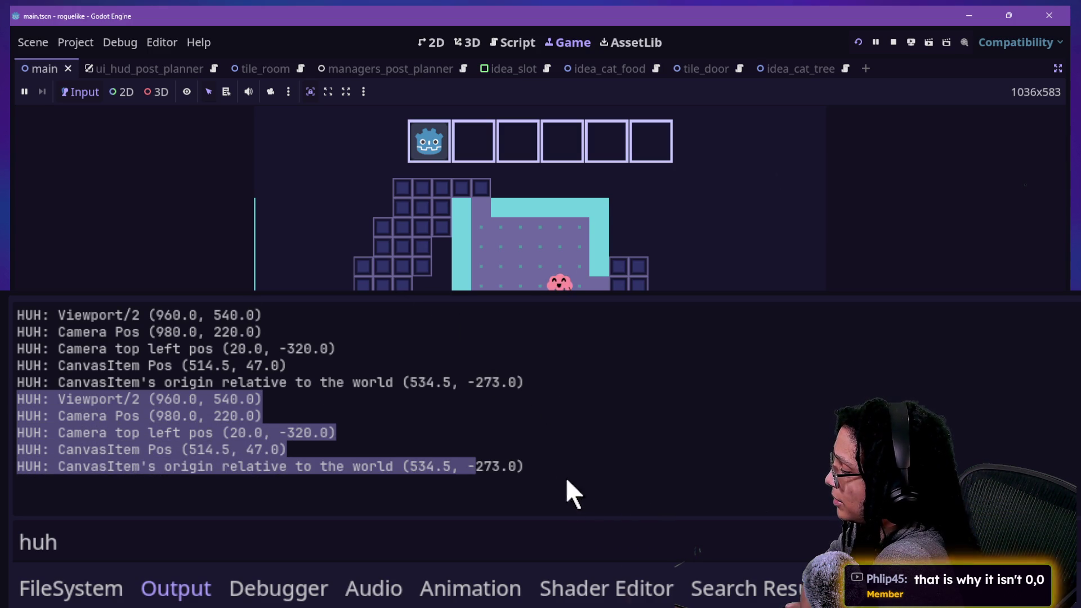
left_click(526, 462)
left_click_drag(524, 466, 509, 466)
mouse_move(2, 526)
left_mouse_down()
mouse_move(13, 363)
mouse_move(14, 401)
left_mouse_up()
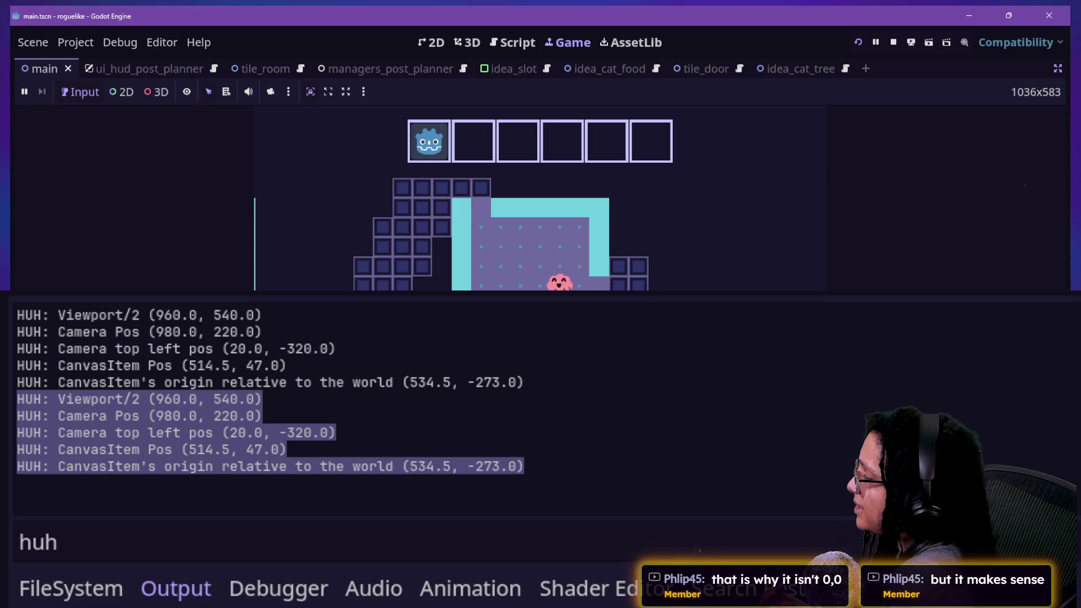
left_click(674, 428)
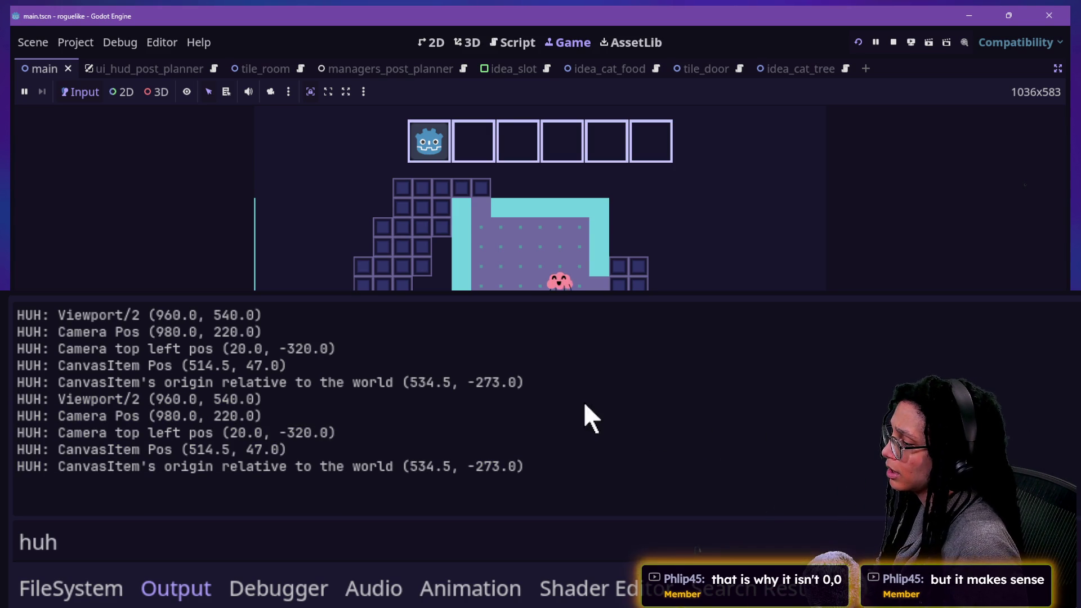
mouse_move(17, 399)
left_mouse_down()
mouse_move(2, 417)
mouse_move(2, 314)
left_mouse_up()
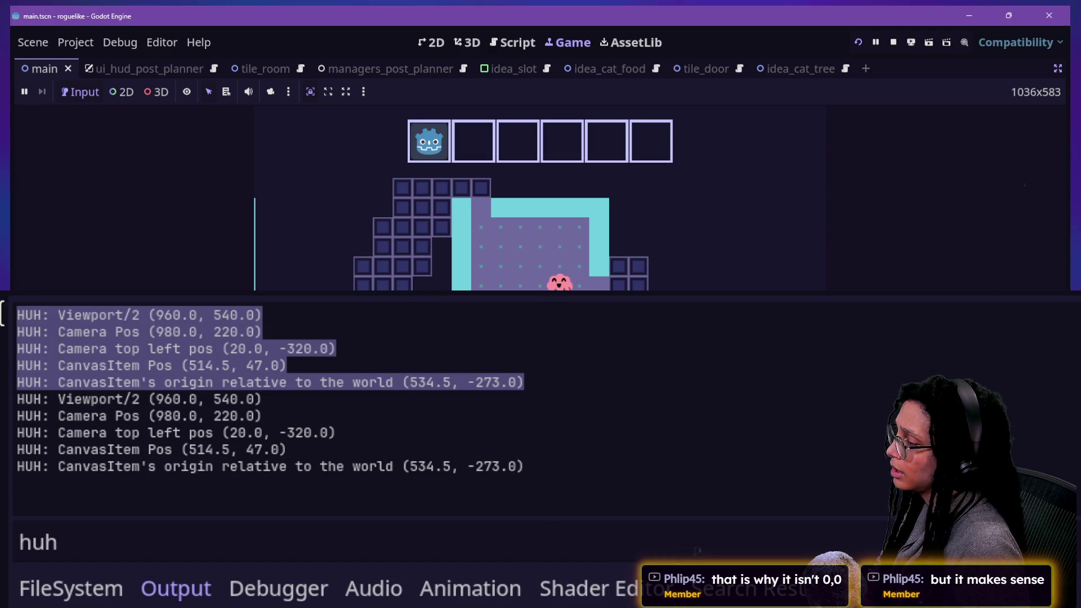
left_click(972, 284)
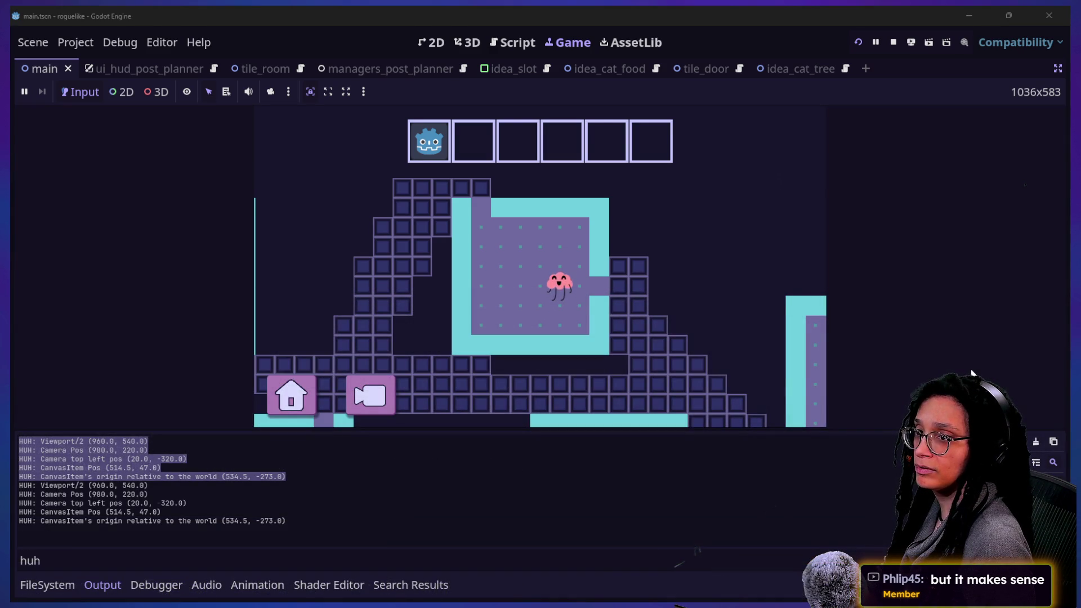
Step: Draft an opening 'i know yr confused but' message in Claude, then discard it
key("alt+Tab")
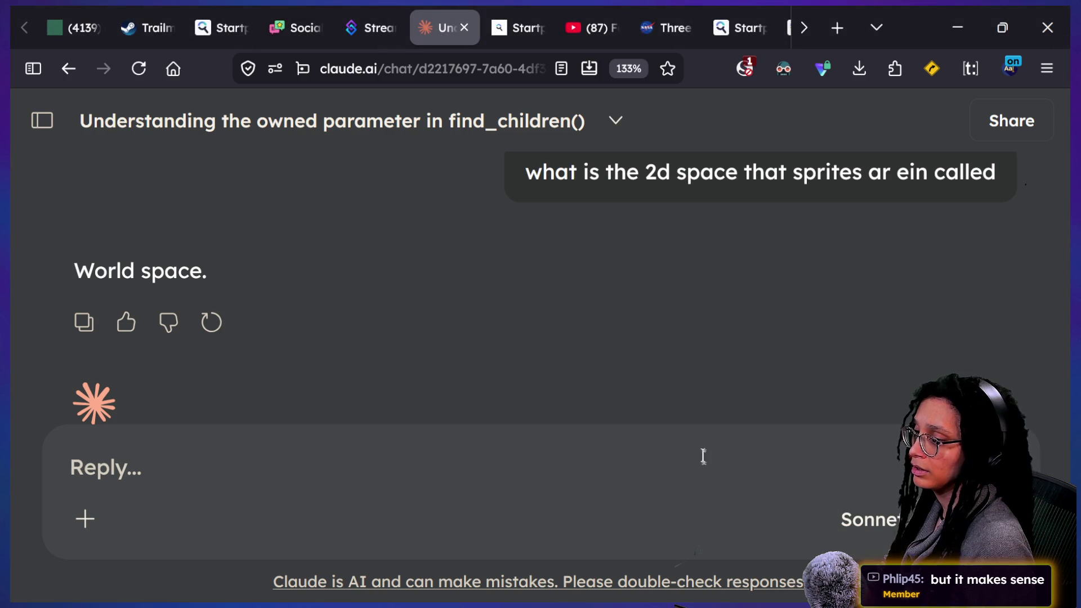
type("i know yr")
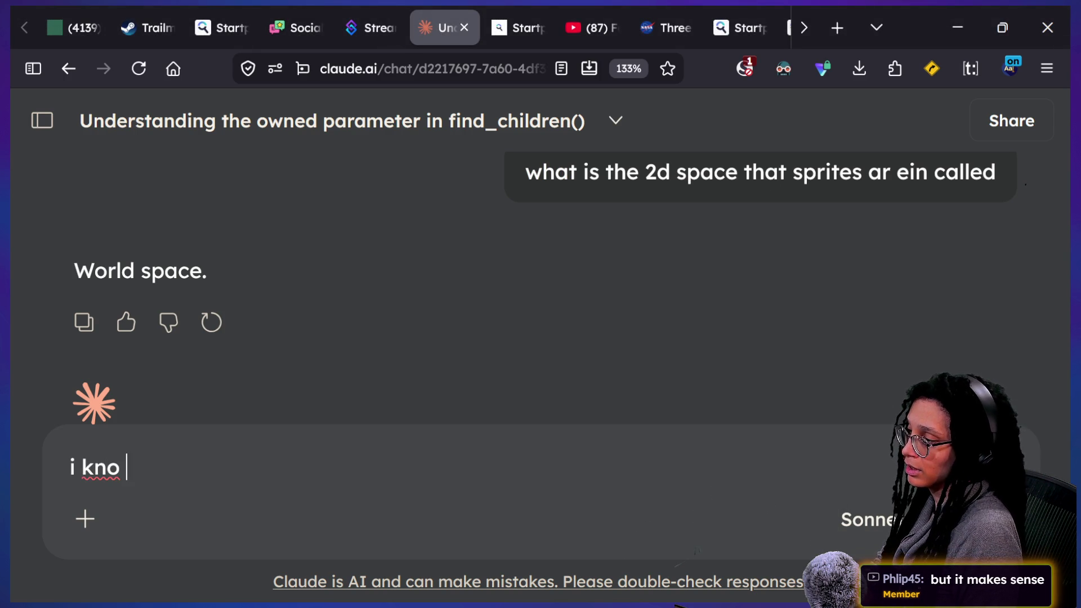
type(" confused but")
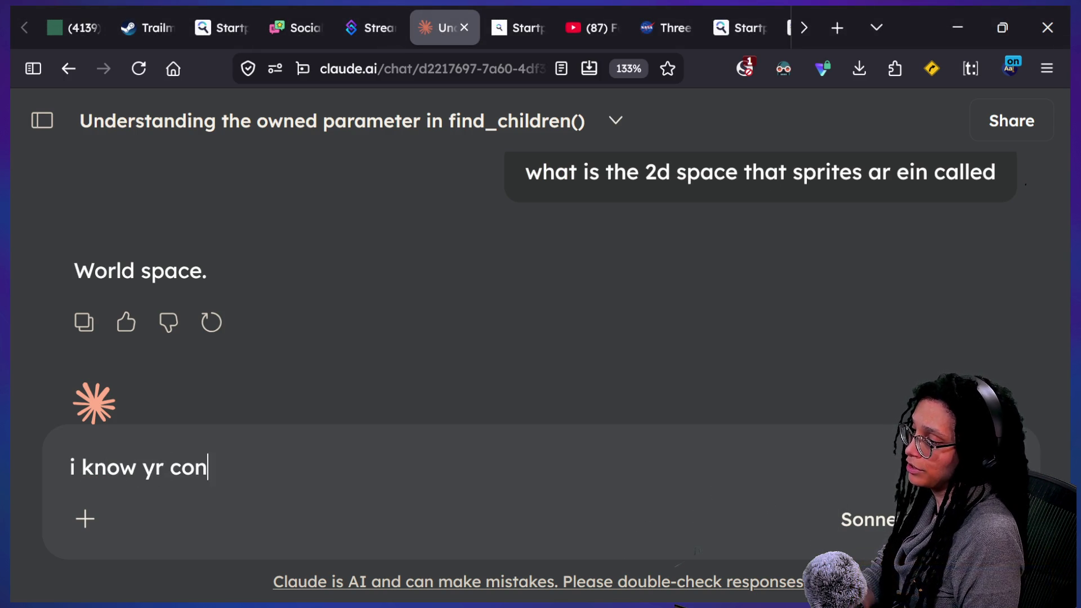
key("shift+Return")
type("canvasitem_center_in_world")
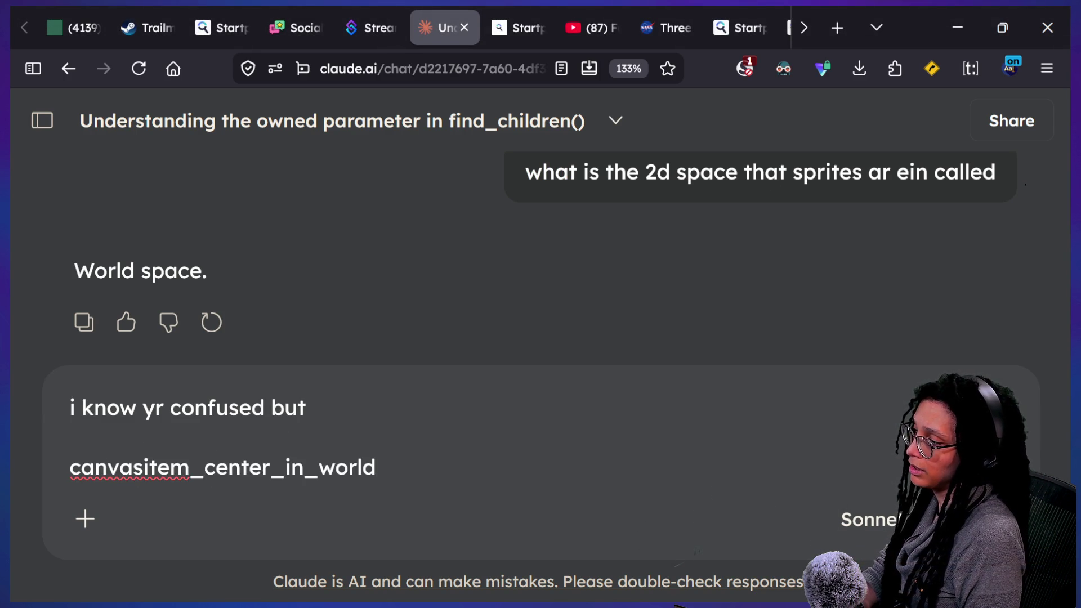
key("Return")
key("alt+Tab")
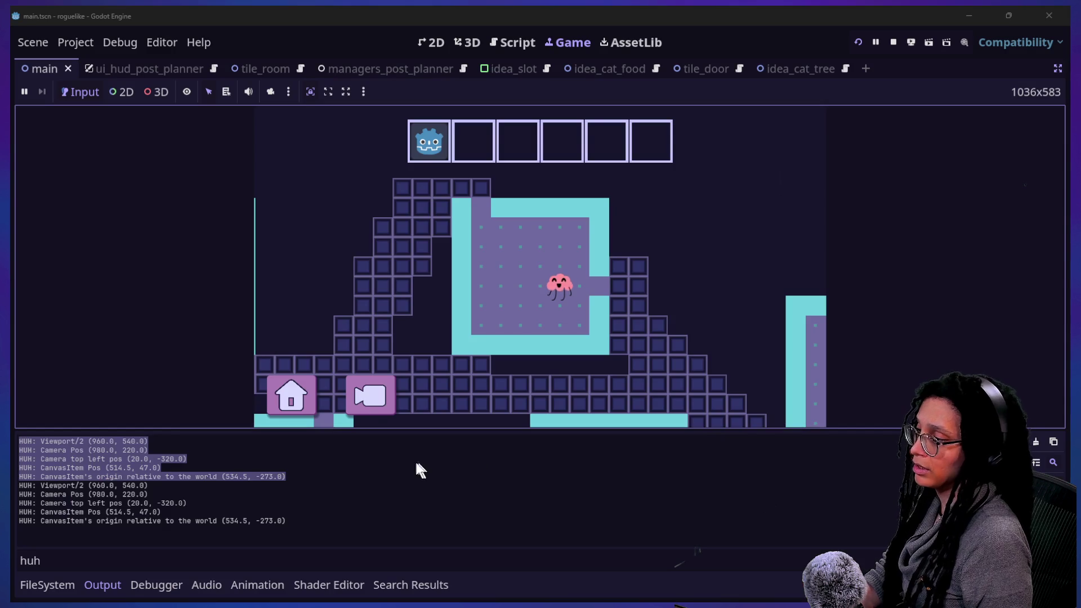
key("alt+Tab")
type("i kno")
type("canvasitem_center_in_world")
key("ctrl+z")
Step: Copy the five HUH log lines from the Godot output panel
key("alt+Tab")
mouse_move(230, 477)
left_mouse_down()
mouse_move(286, 476)
mouse_move(22, 468)
mouse_move(20, 441)
left_mouse_up()
right_click(43, 449)
left_click(50, 457)
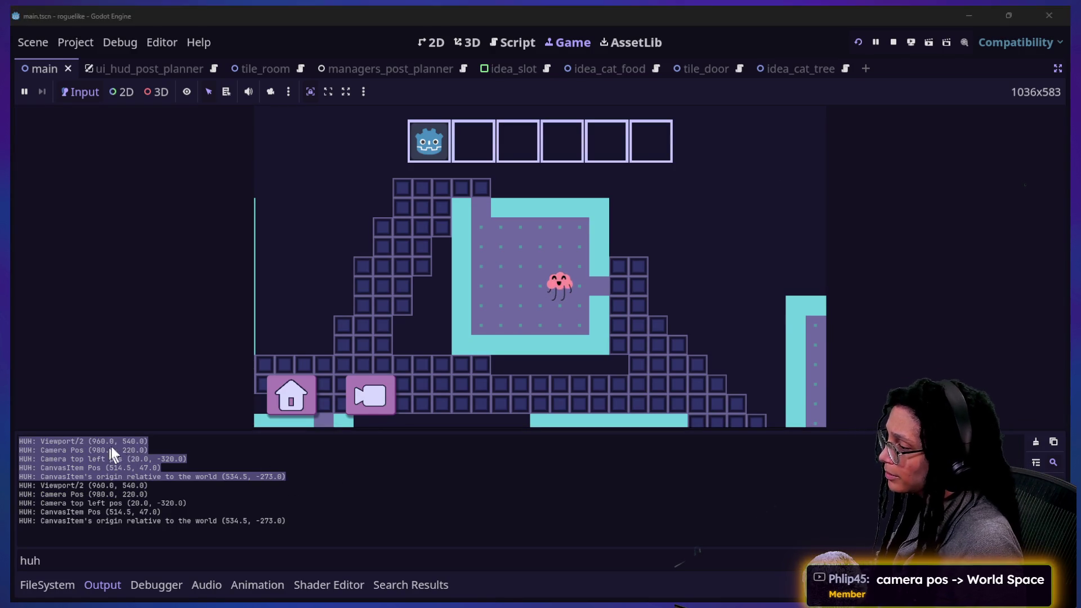
Step: Send Claude the pasted HUH lines asking 'Tell me which of those correspond to what space type'
key("alt+Tab")
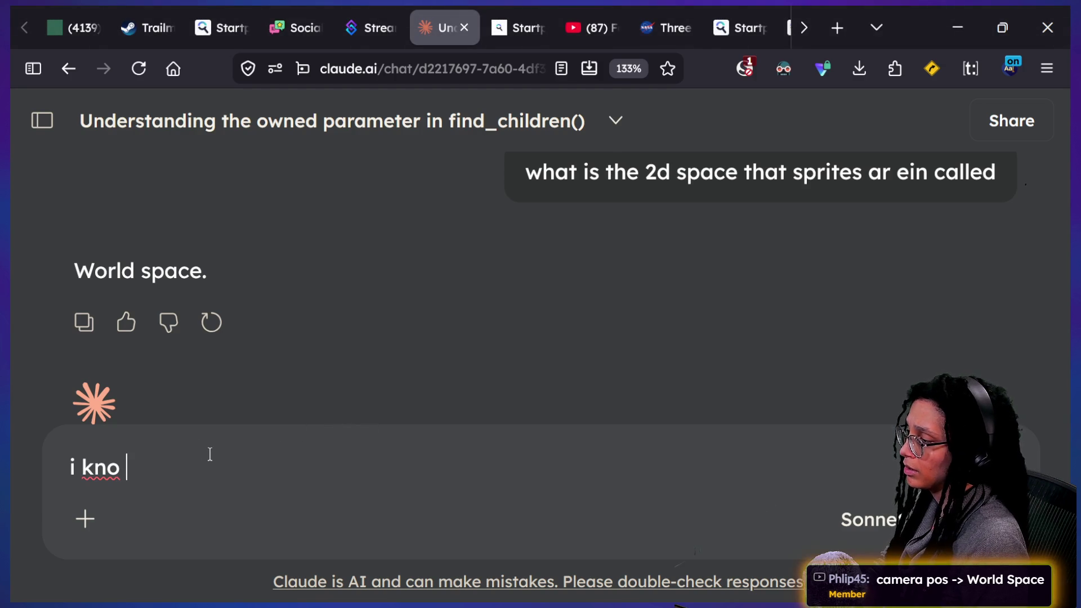
type("ur confused but")
key("shift+Return")
key("shift+Return")
key("ctrl+v")
key("shift+Return")
key("shift+Return")
type("T")
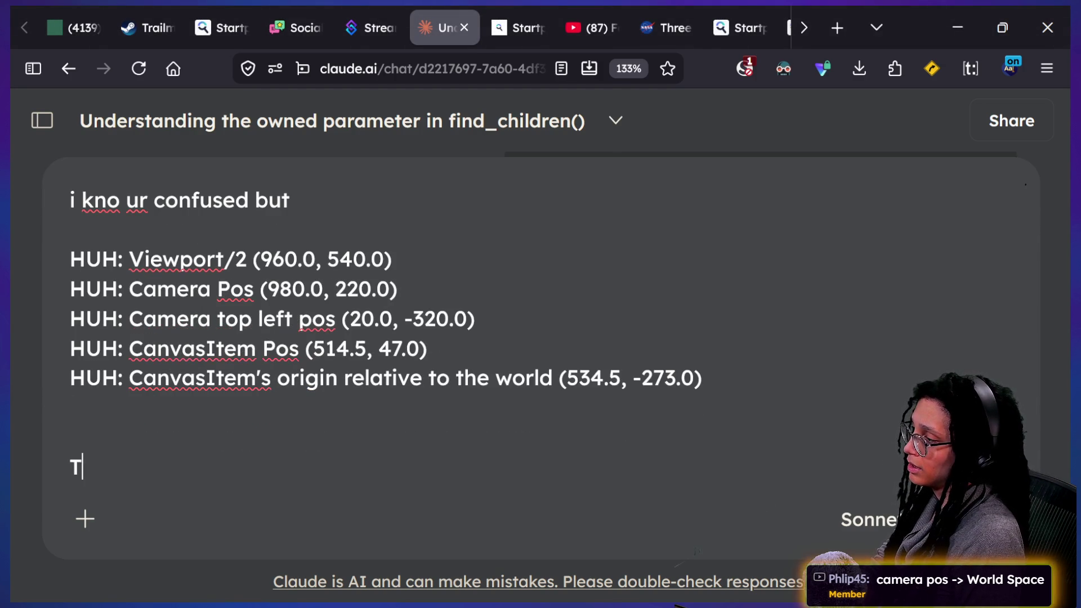
type("ell me which of th")
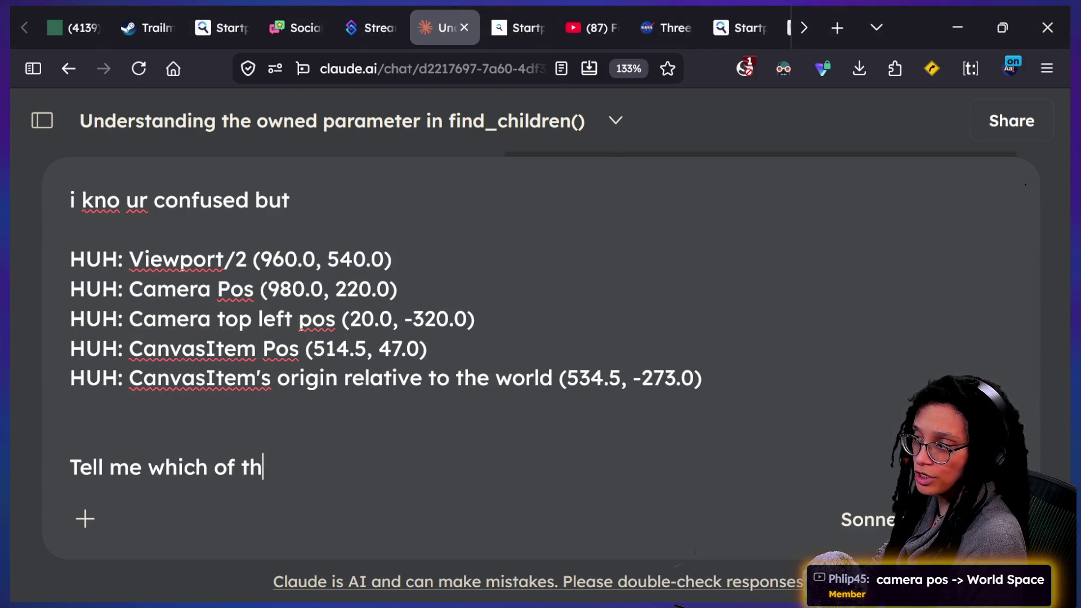
type("ose correspond to w")
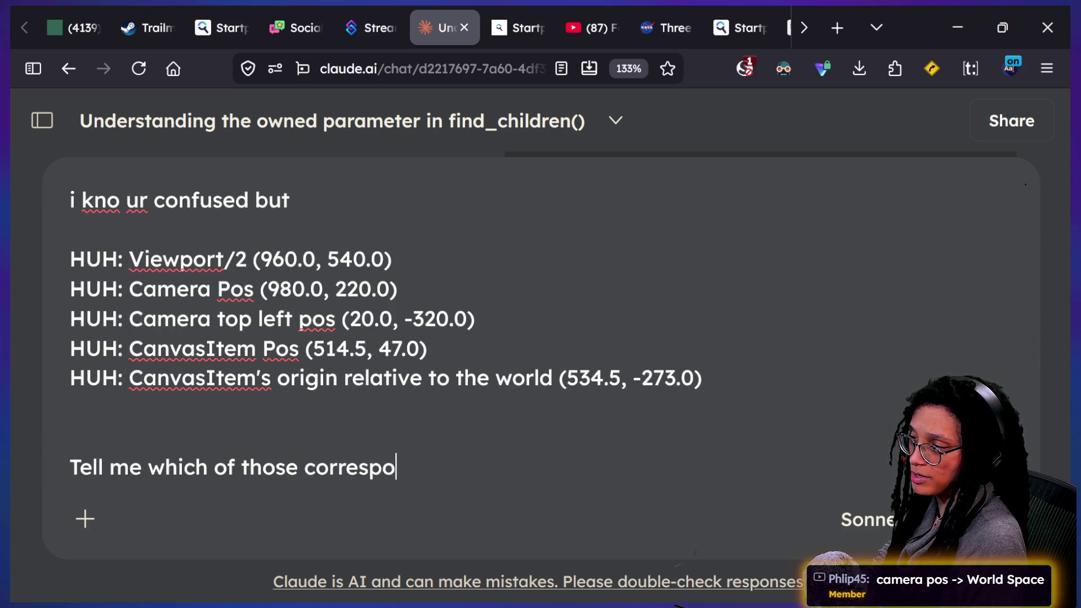
type("hat ")
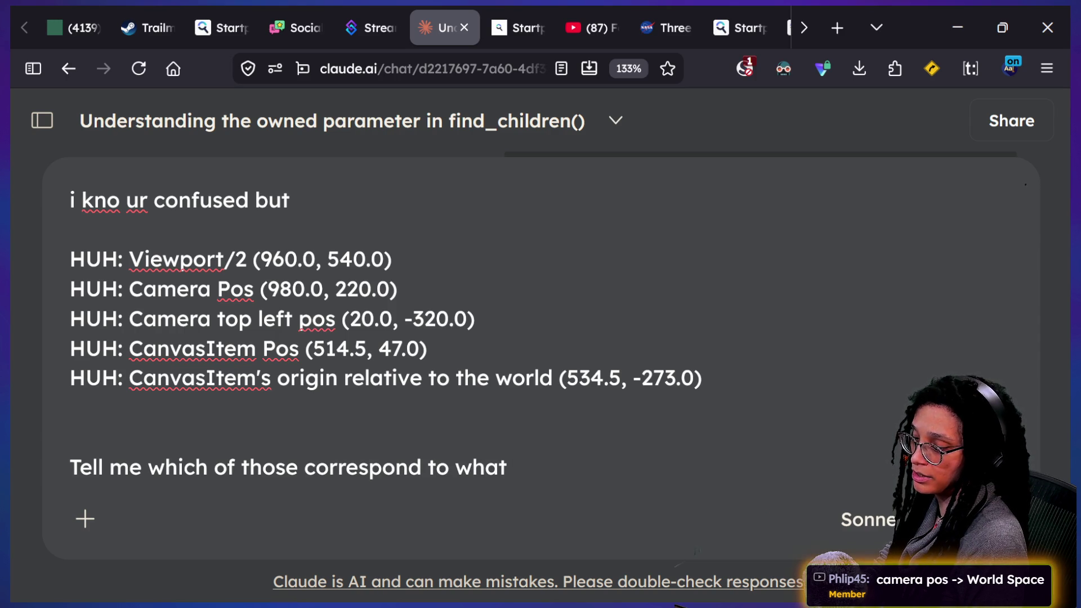
type("space type")
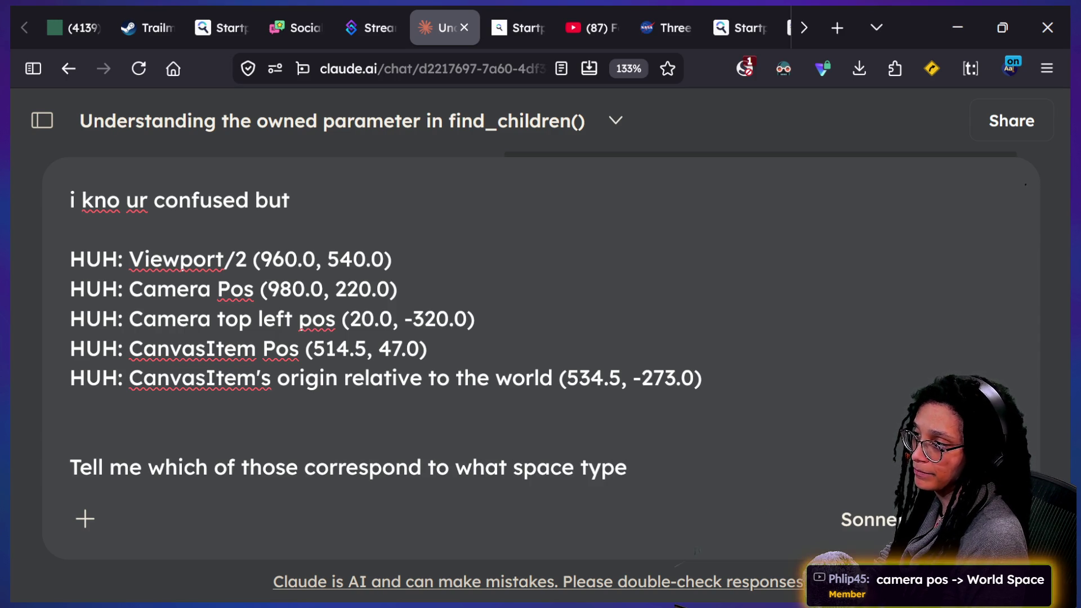
key("Return")
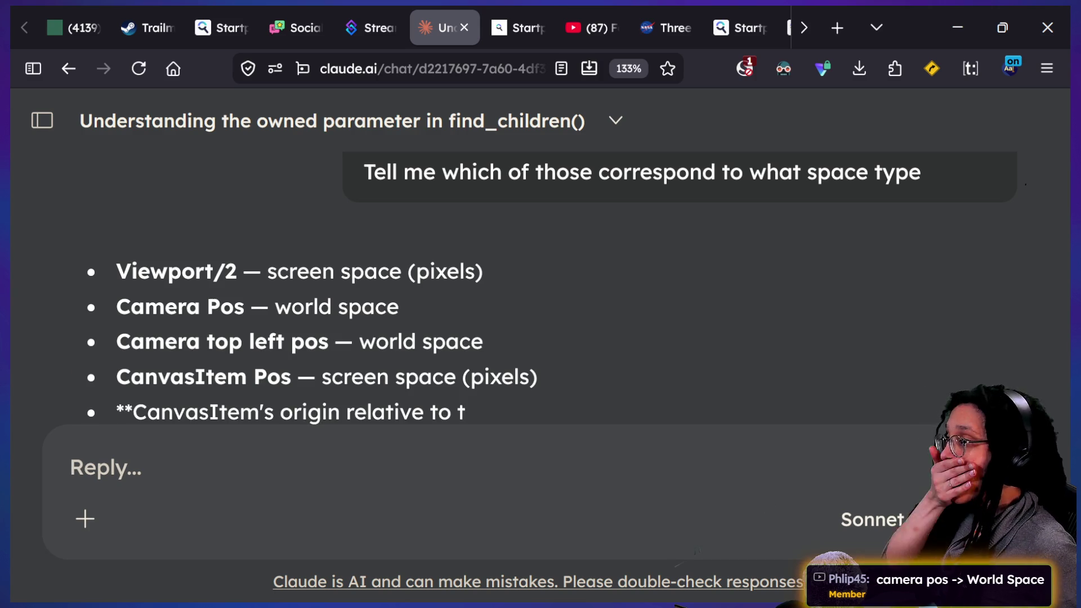
Step: Read Claude's screen-space versus world-space label for each HUH line, then return to Godot
right_click(430, 302)
key("Escape")
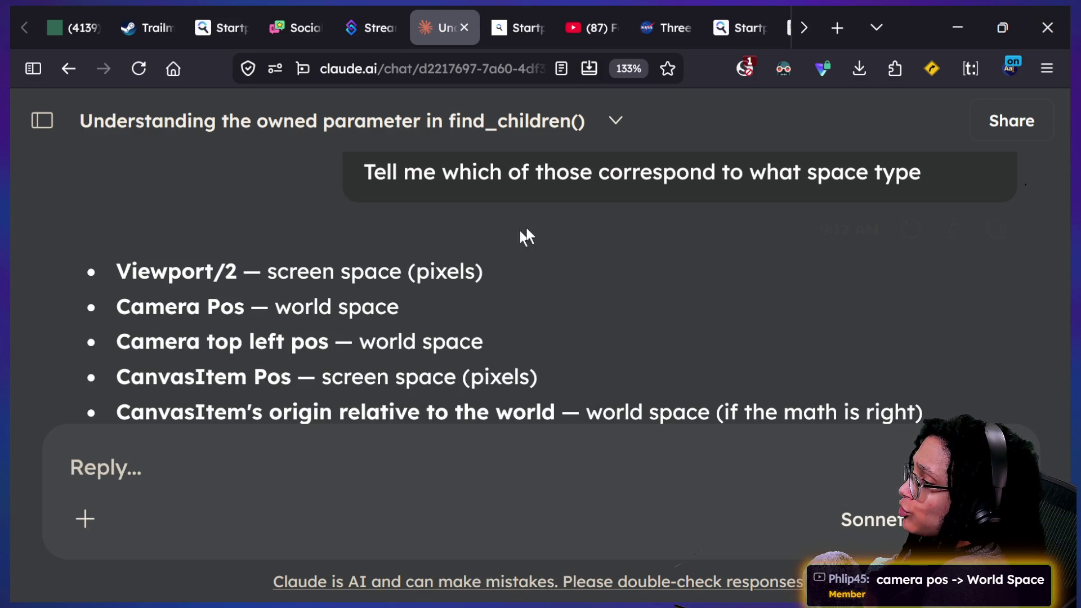
scroll(808, 221, "down", 1)
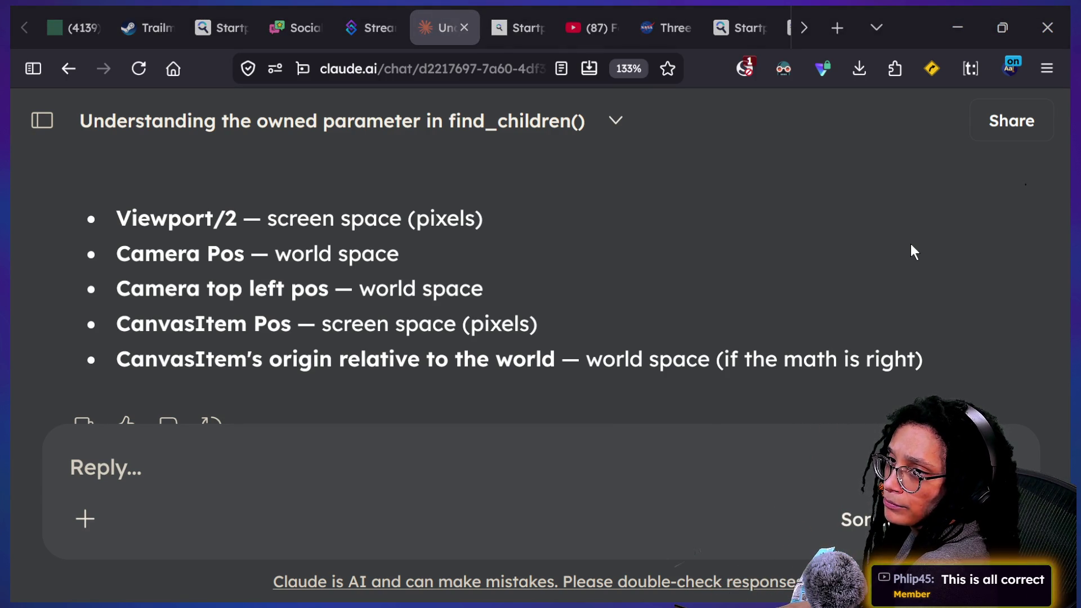
key("alt+Tab")
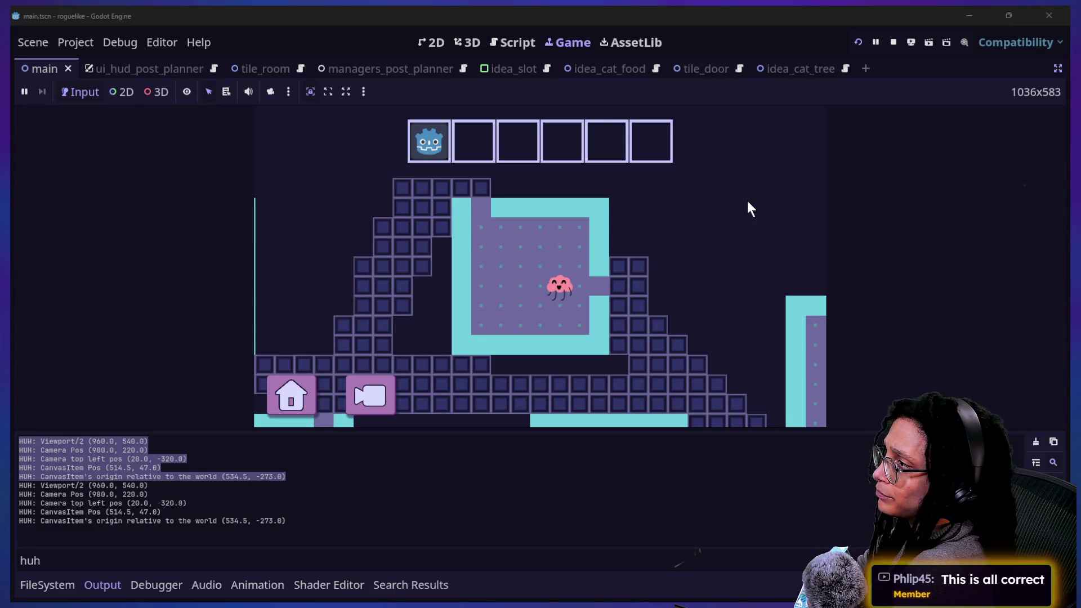
Step: Inspect the HUH print statements and camera_pos line in the Script editor, then return to Claude
left_click(498, 42)
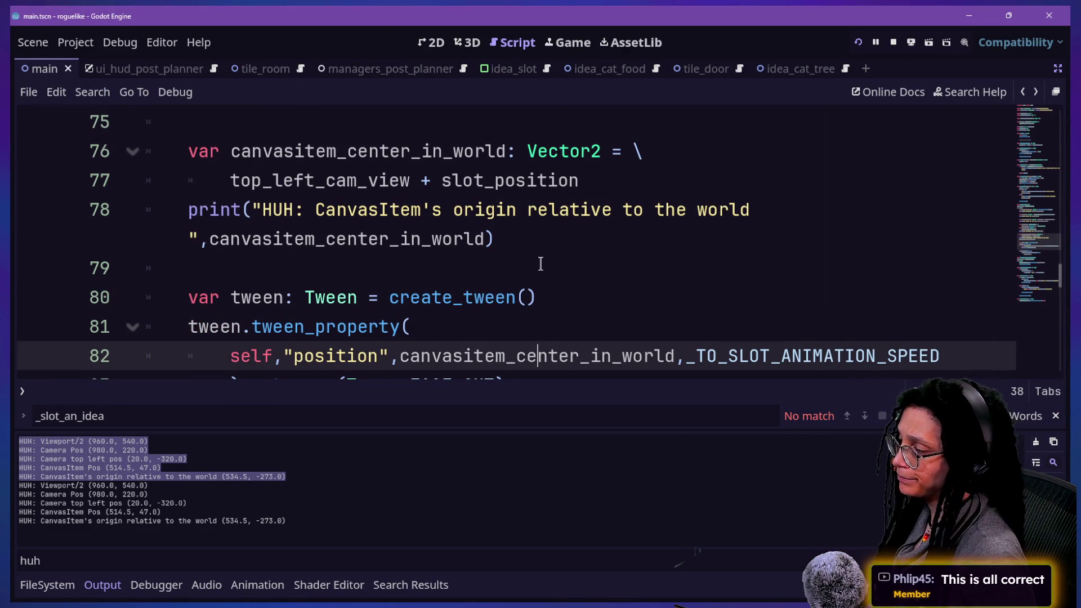
scroll(541, 263, "up", 3)
scroll(540, 262, "up", 2)
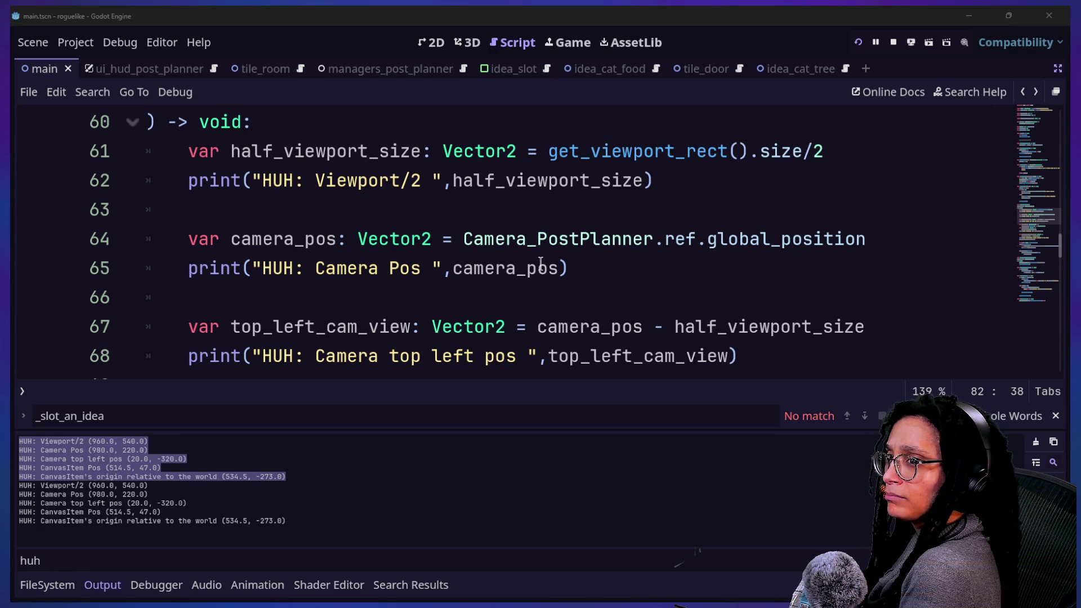
mouse_move(540, 262)
key("alt+Tab")
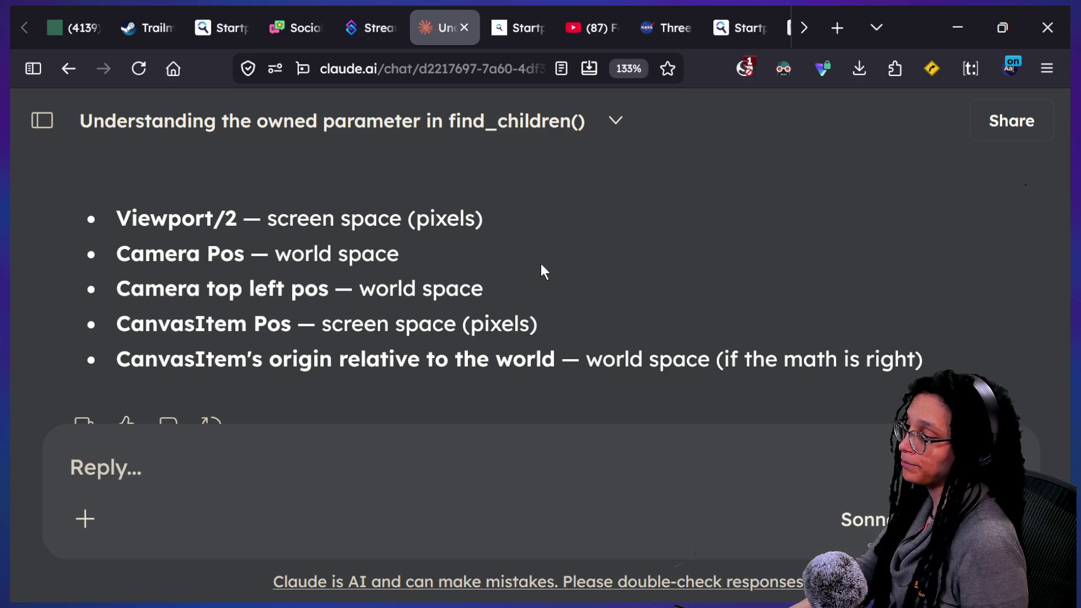
Step: Ask Claude 'y just call the viewport, and canvas all the screen then'
type("why dont they jusy just call the viewp")
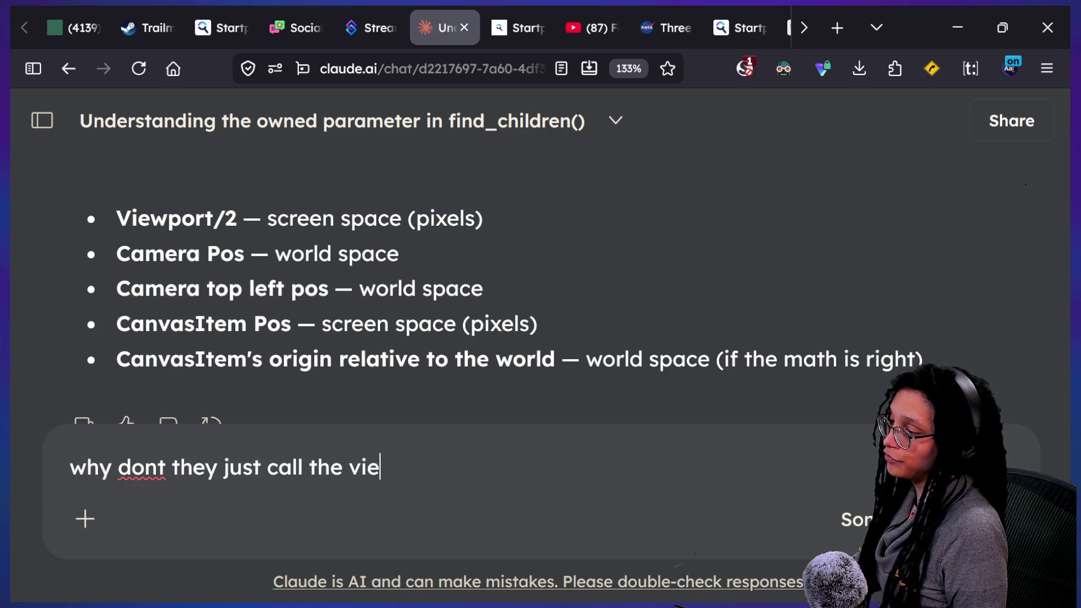
type("ort, and ")
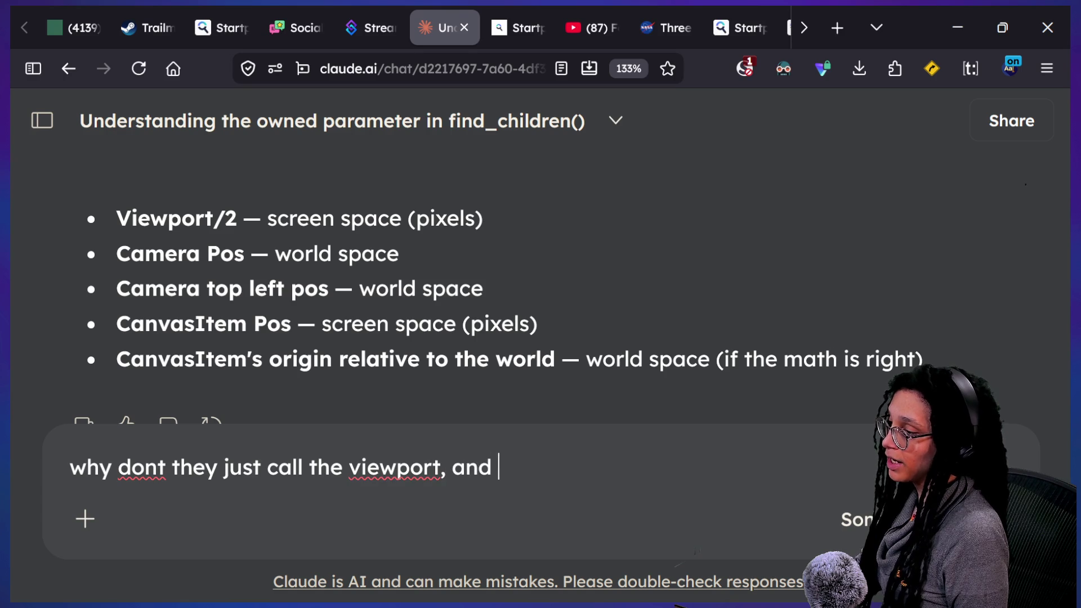
type("canvas all the screen then")
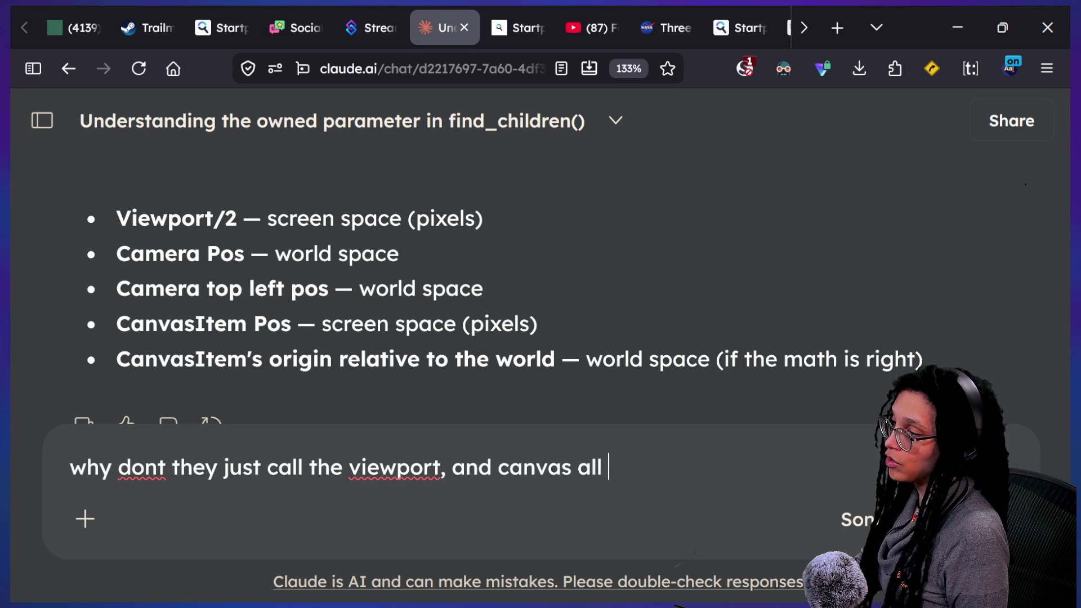
key("Return")
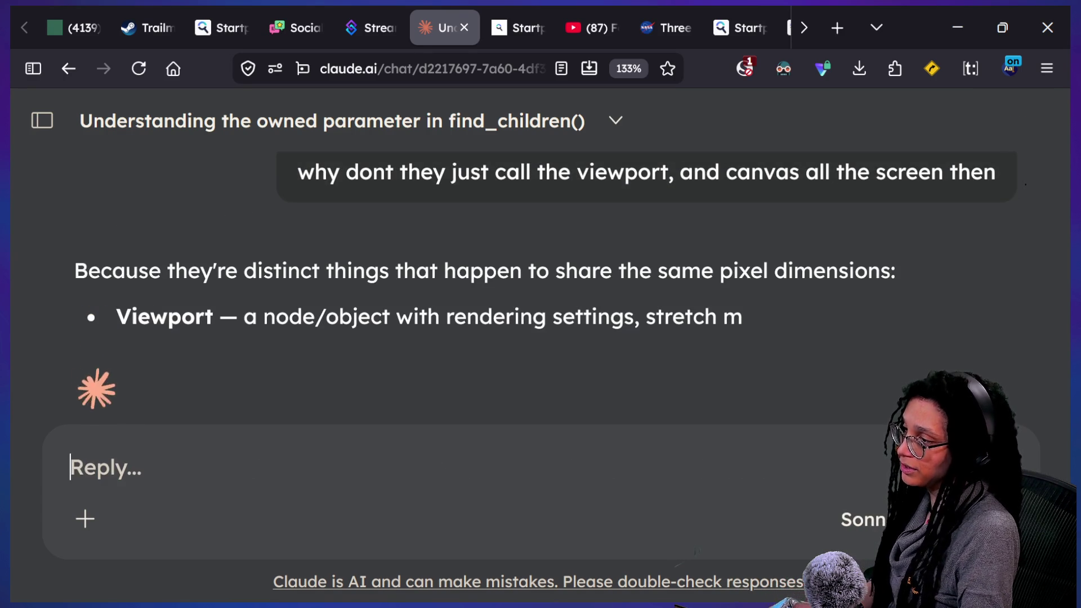
type("u")
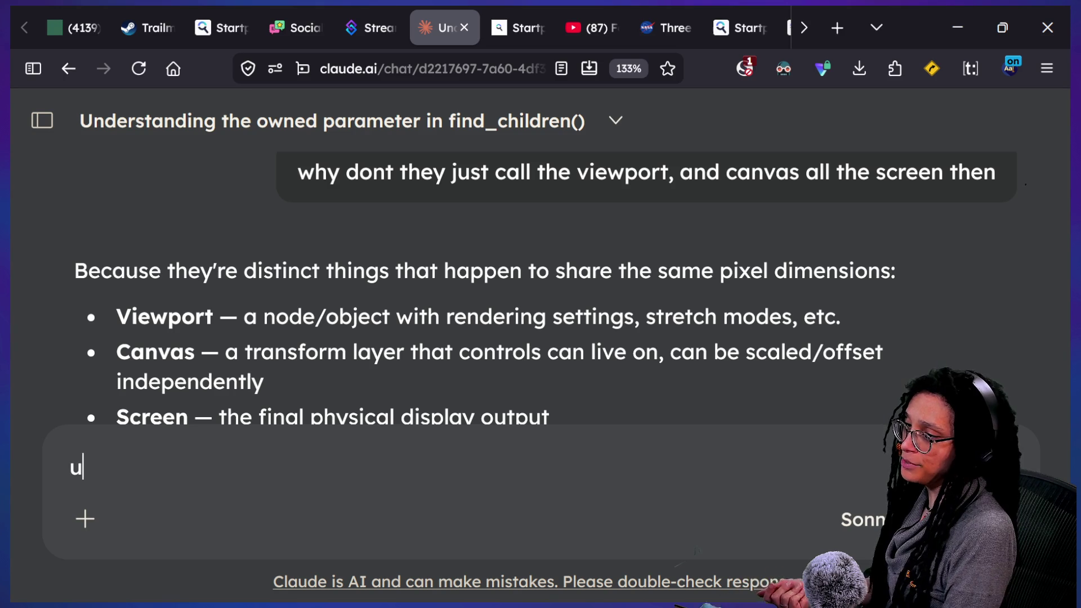